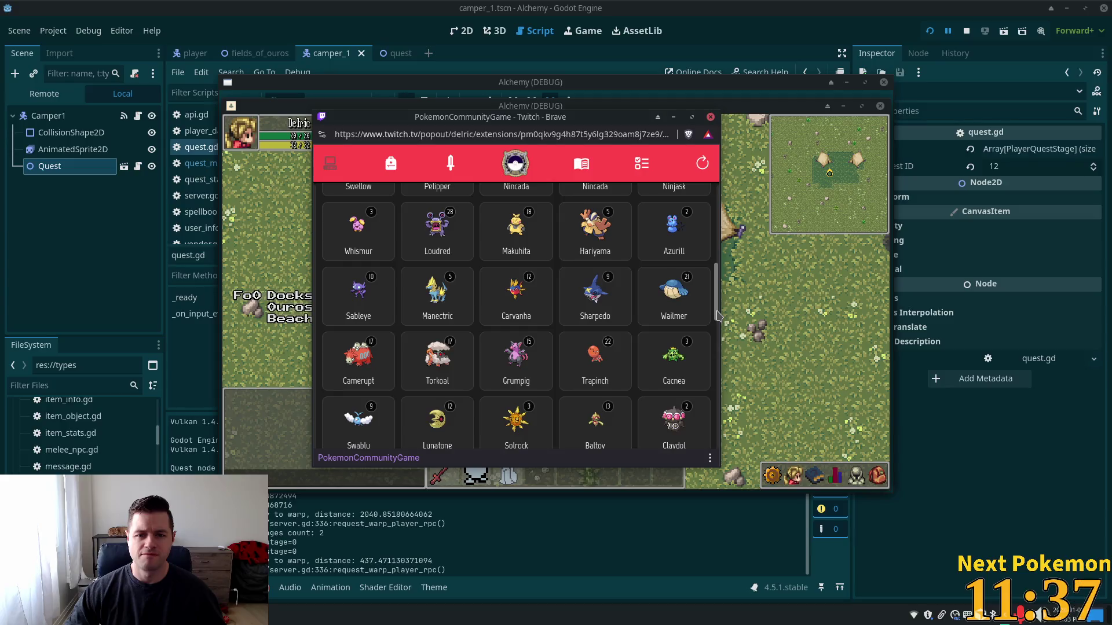
# Browse the Pokémon grid and open the level 14 Deino's details
pyautogui.moveTo(717, 315); pyautogui.dragTo(719, 330)
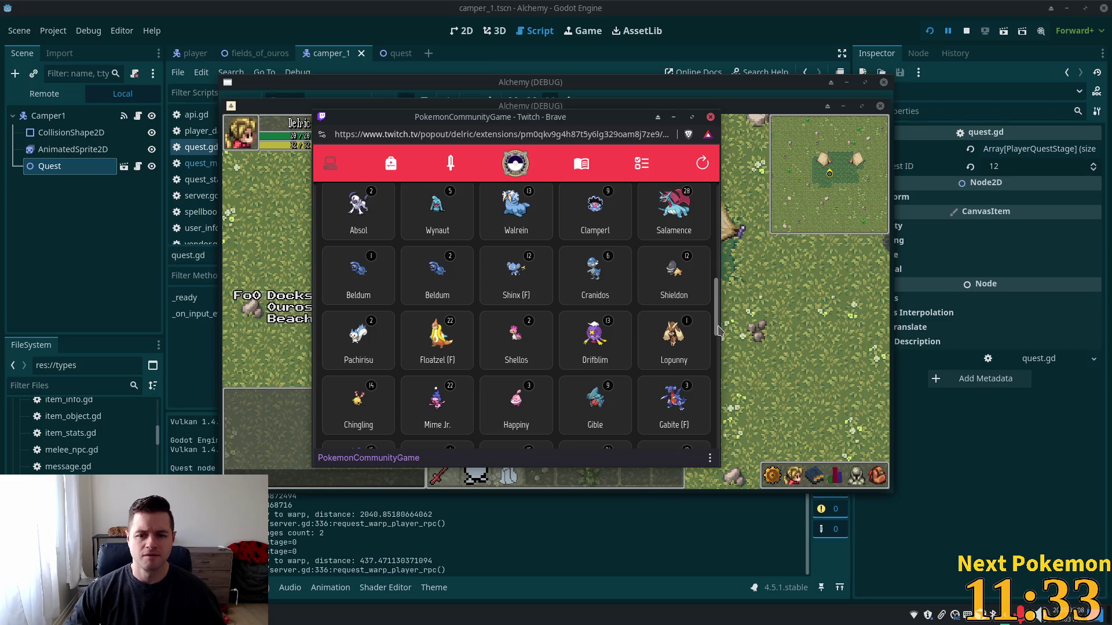
pyautogui.scroll(-1, 718, 330)
pyautogui.scroll(-5, 722, 359)
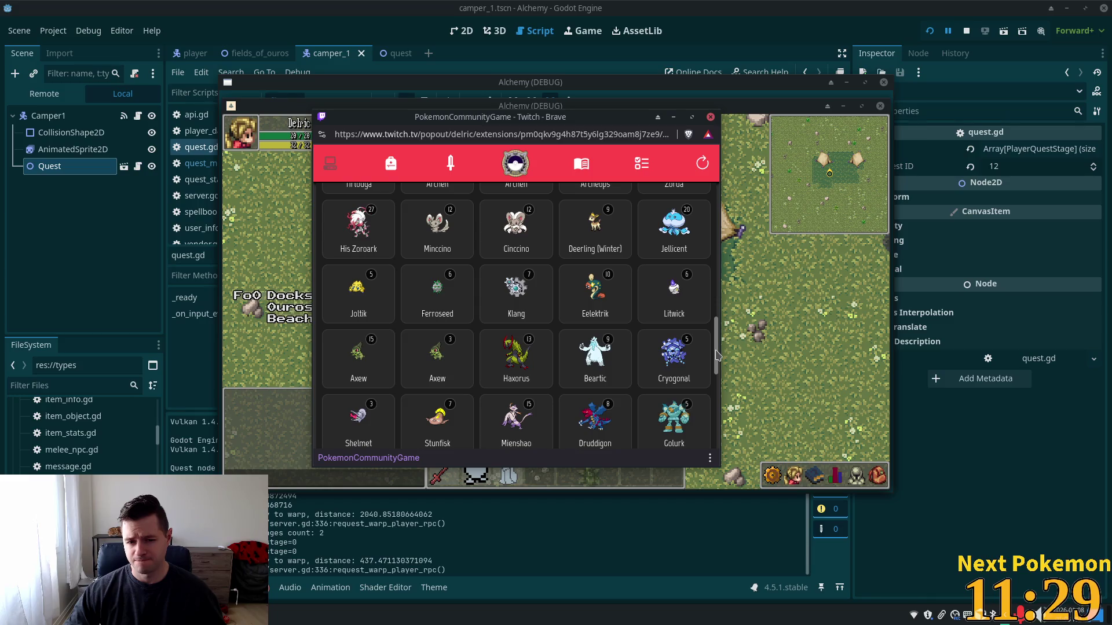
pyautogui.scroll(-5, 718, 356)
pyautogui.scroll(1, 719, 364)
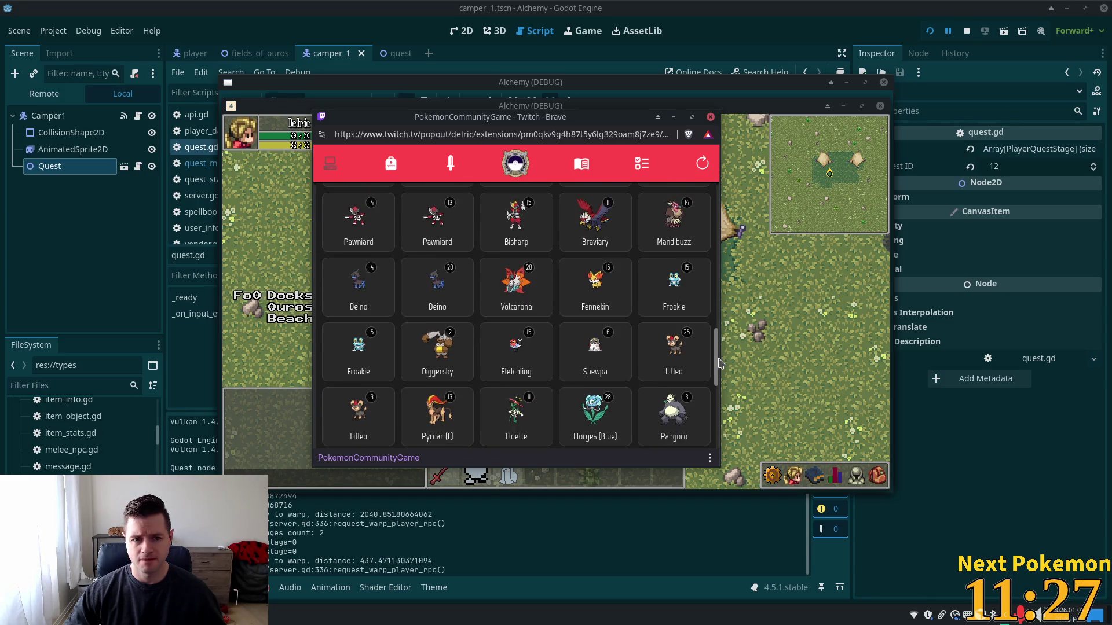
pyautogui.click(418, 298)
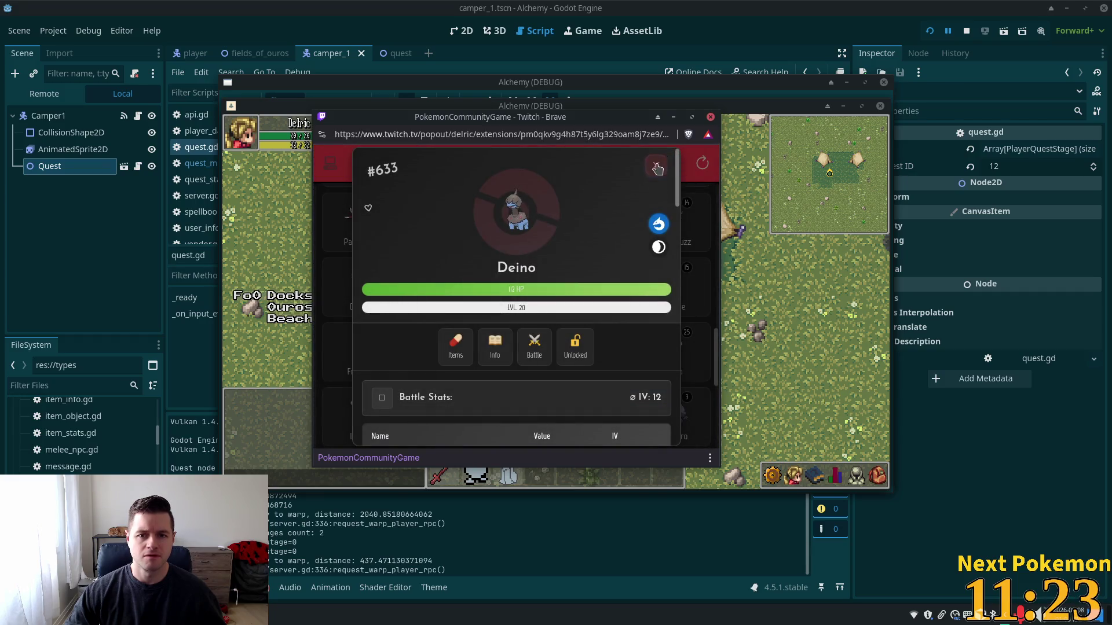
pyautogui.click(656, 165)
pyautogui.click(374, 286)
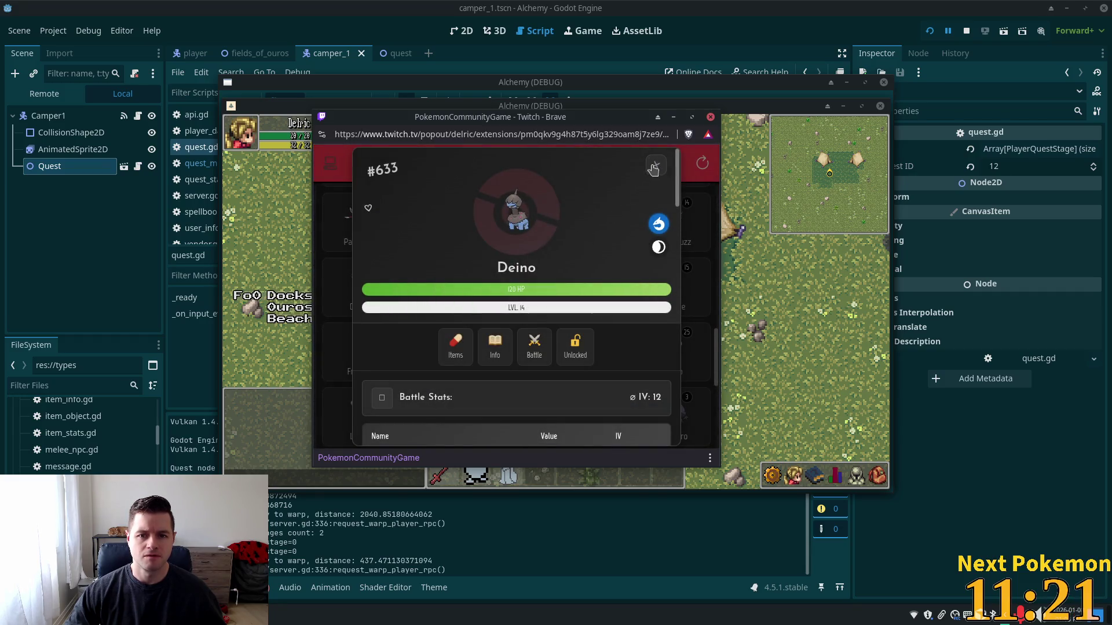
pyautogui.click(479, 252)
pyautogui.click(375, 286)
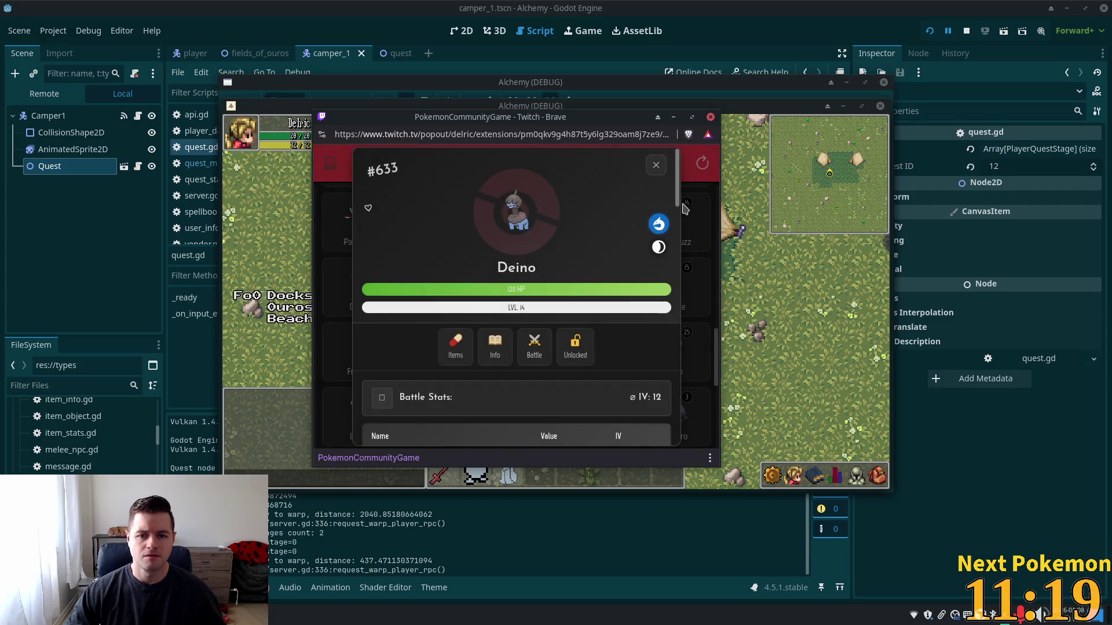
# Wondertrade the Deino away, accept the new level 20 Munna entry, and close its details
pyautogui.scroll(-1, 678, 206)
pyautogui.scroll(-5, 678, 205)
pyautogui.click(544, 426)
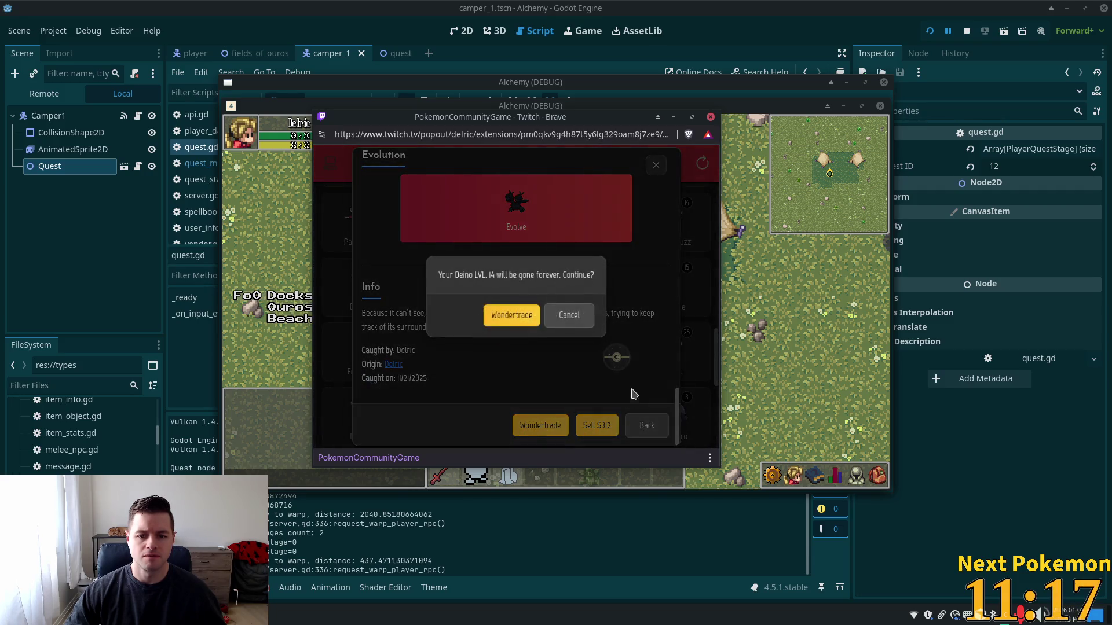
pyautogui.click(508, 319)
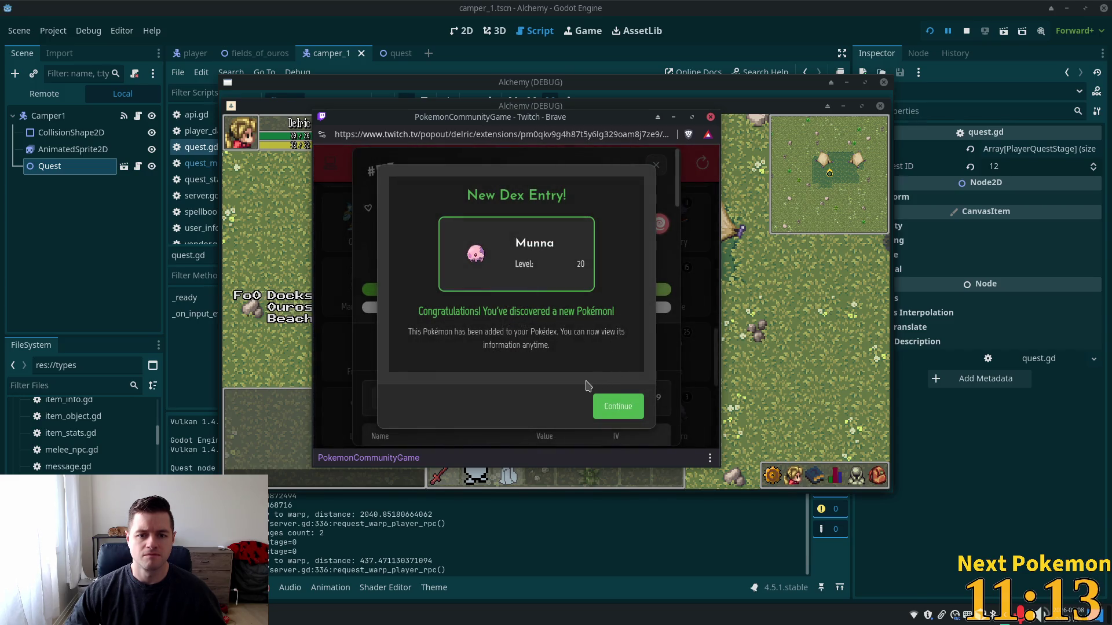
pyautogui.click(615, 411)
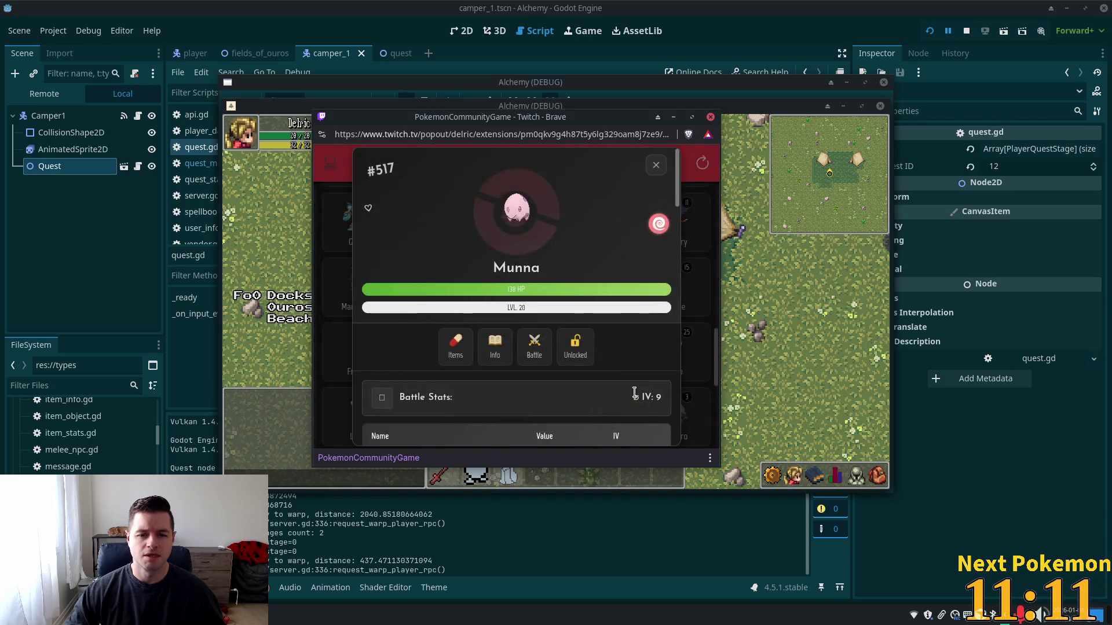
pyautogui.click(656, 167)
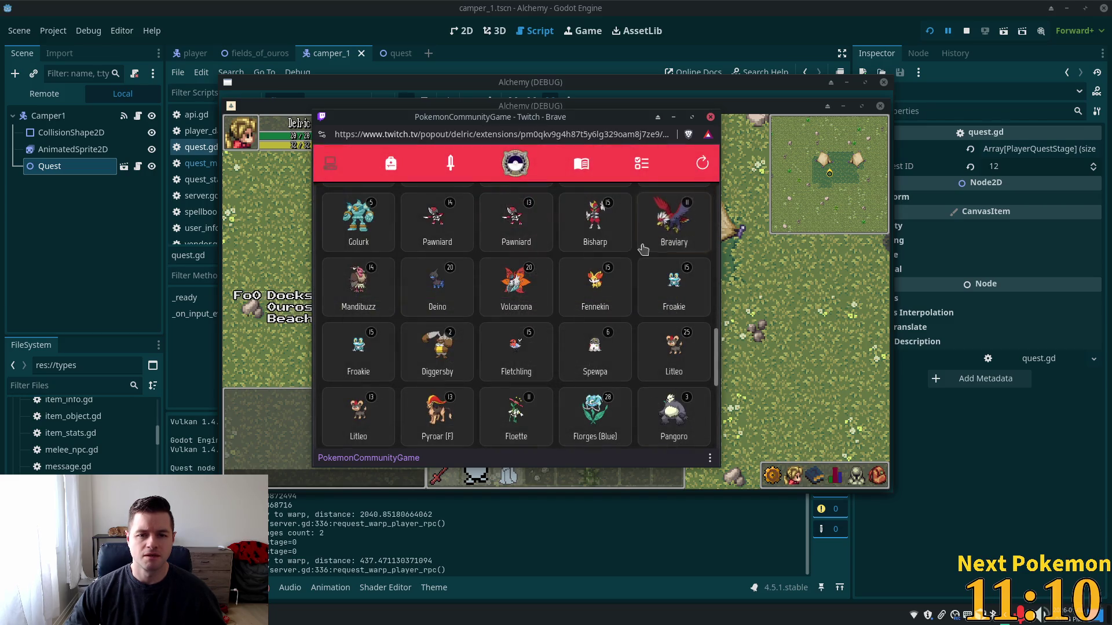
# Review the current missions and their progress in the Missions popup, then close it
pyautogui.click(641, 174)
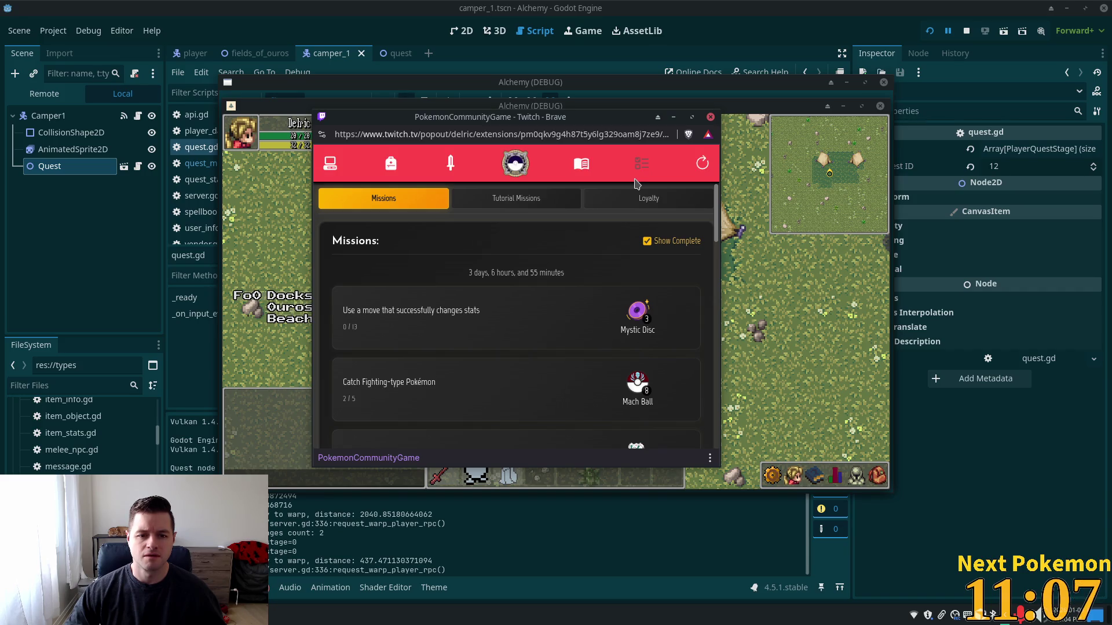
pyautogui.moveTo(717, 234)
pyautogui.mouseDown()
pyautogui.moveTo(716, 373)
pyautogui.moveTo(703, 181)
pyautogui.mouseUp()
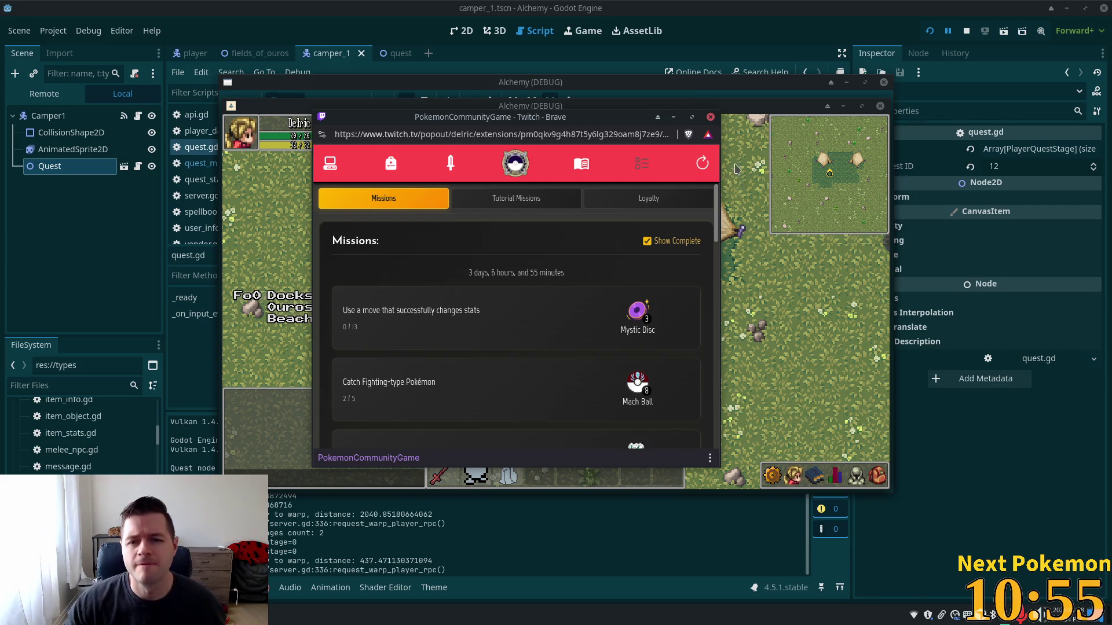
pyautogui.click(734, 109)
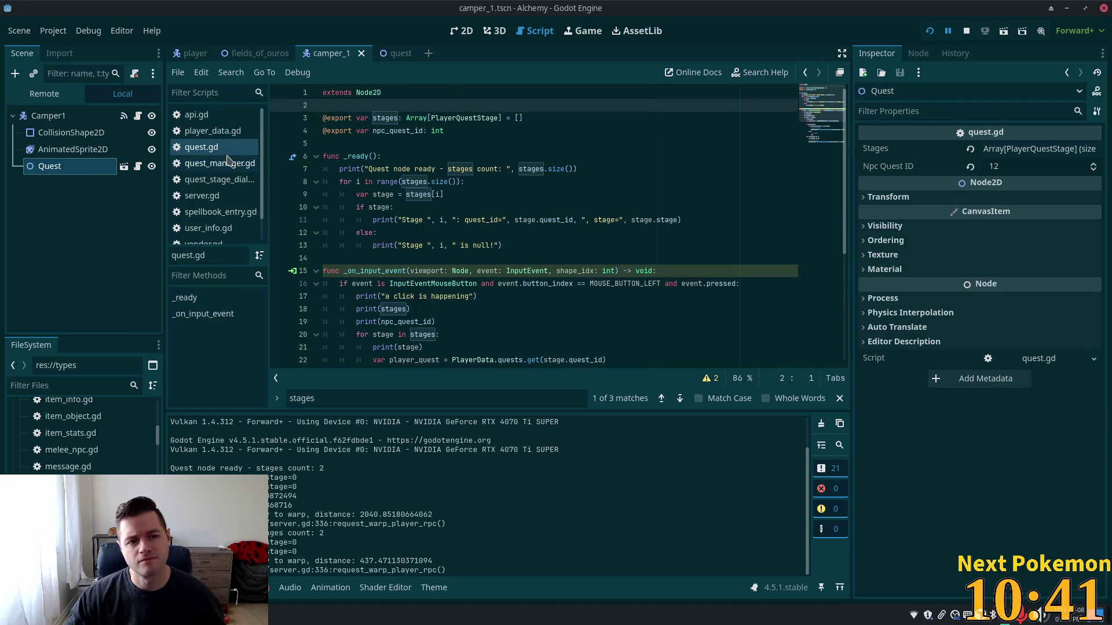
# Give the Quest node's second stage Quest ID 1, save camper_1.tscn and run the game
pyautogui.click(79, 167)
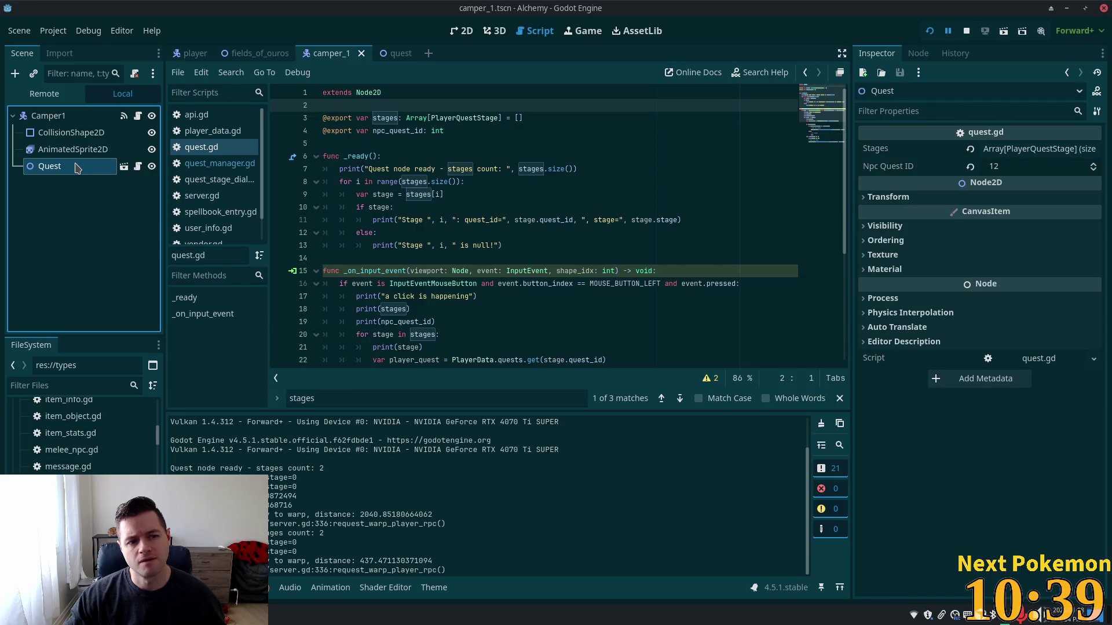
pyautogui.press('Up')
pyautogui.press('Up')
pyautogui.click(80, 168)
pyautogui.click(1036, 149)
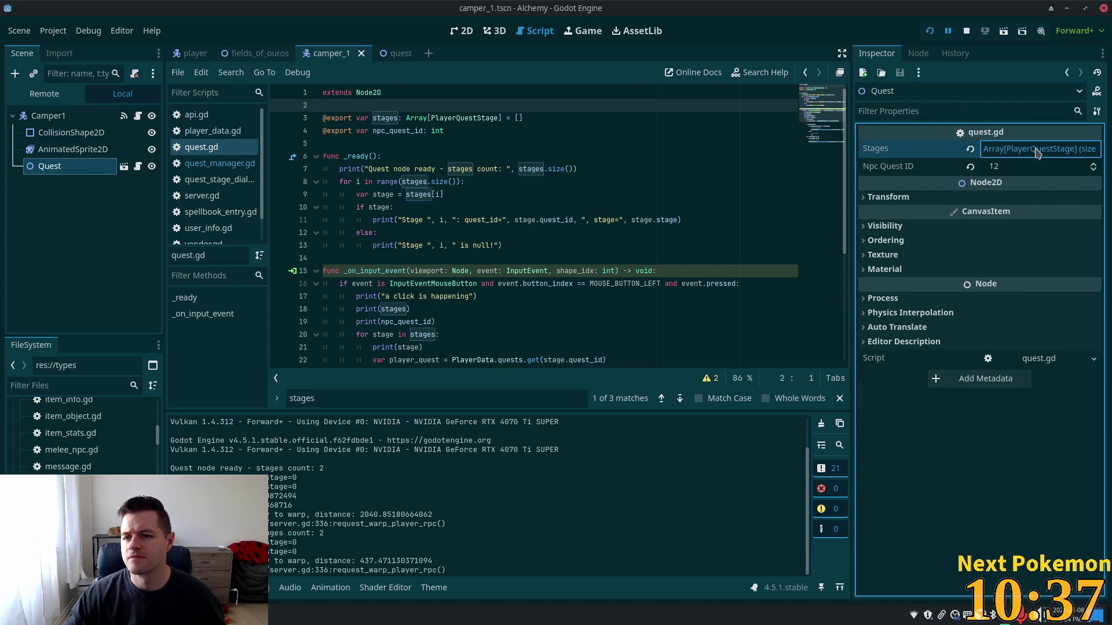
pyautogui.click(1036, 191)
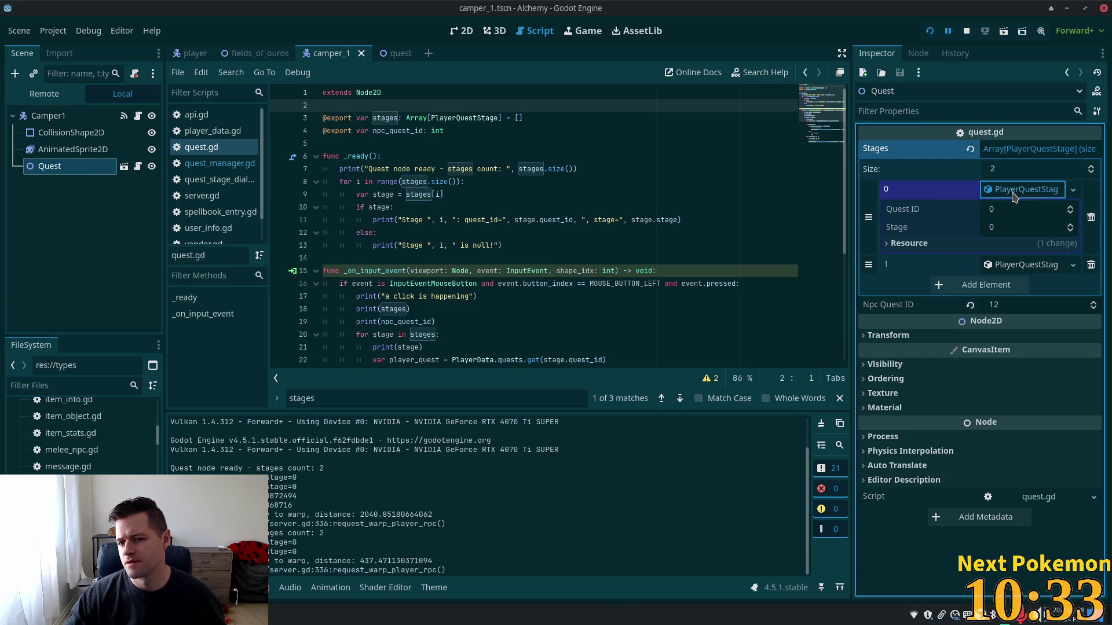
pyautogui.click(1012, 193)
pyautogui.click(1019, 211)
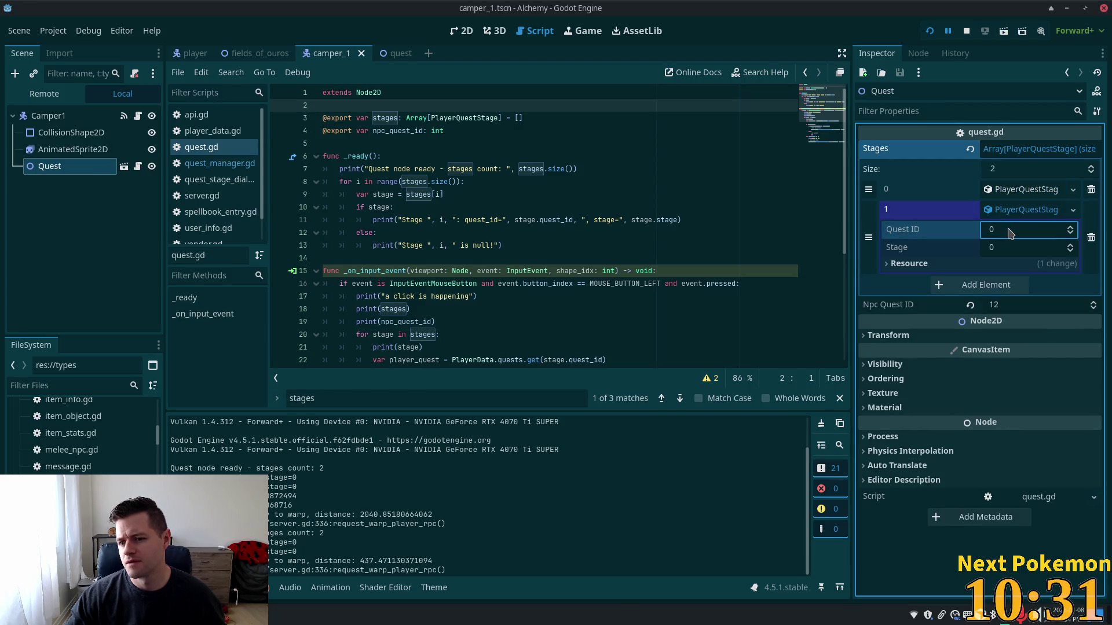
pyautogui.press('Tab')
pyautogui.write('2')
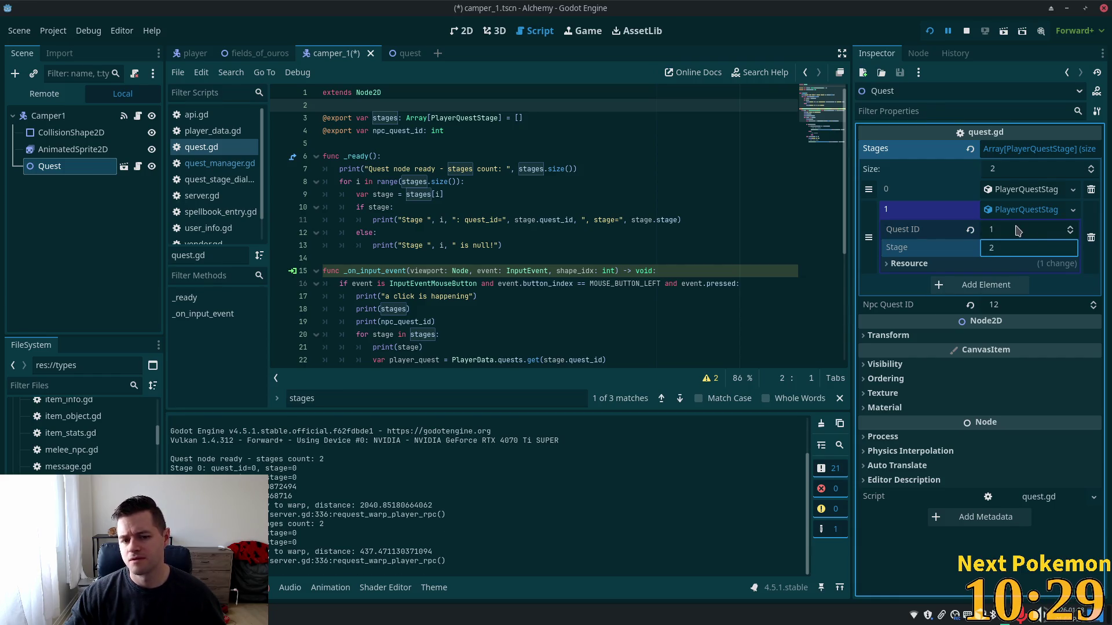
pyautogui.hotkey('ctrl', 's')
pyautogui.click(930, 31)
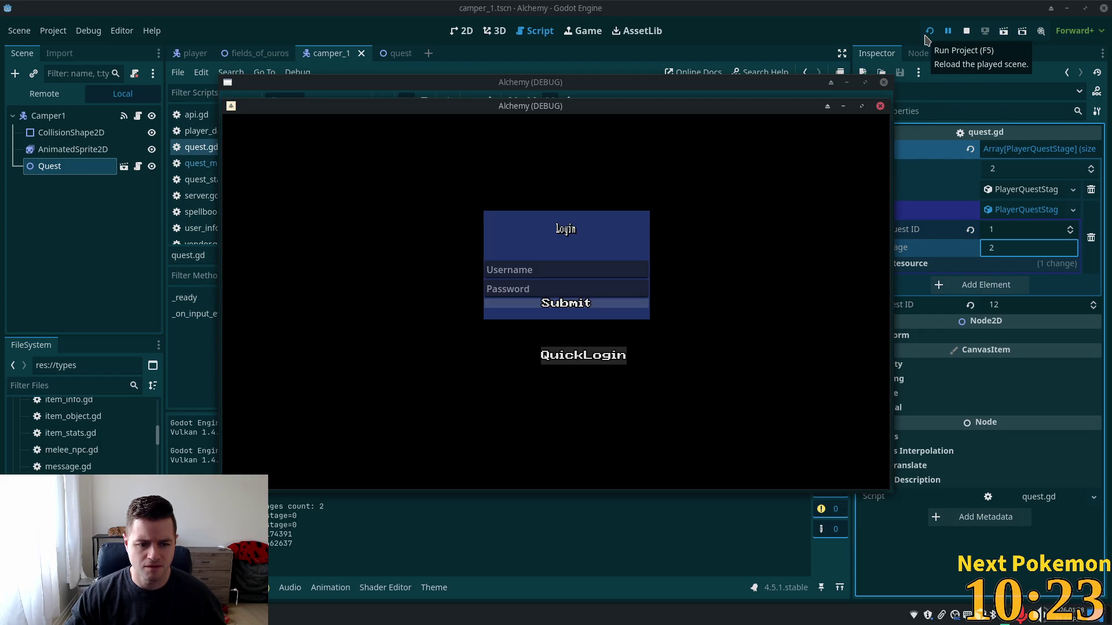
# Set the second stage's Stage value to 2, save, and restart the game
pyautogui.click(973, 264)
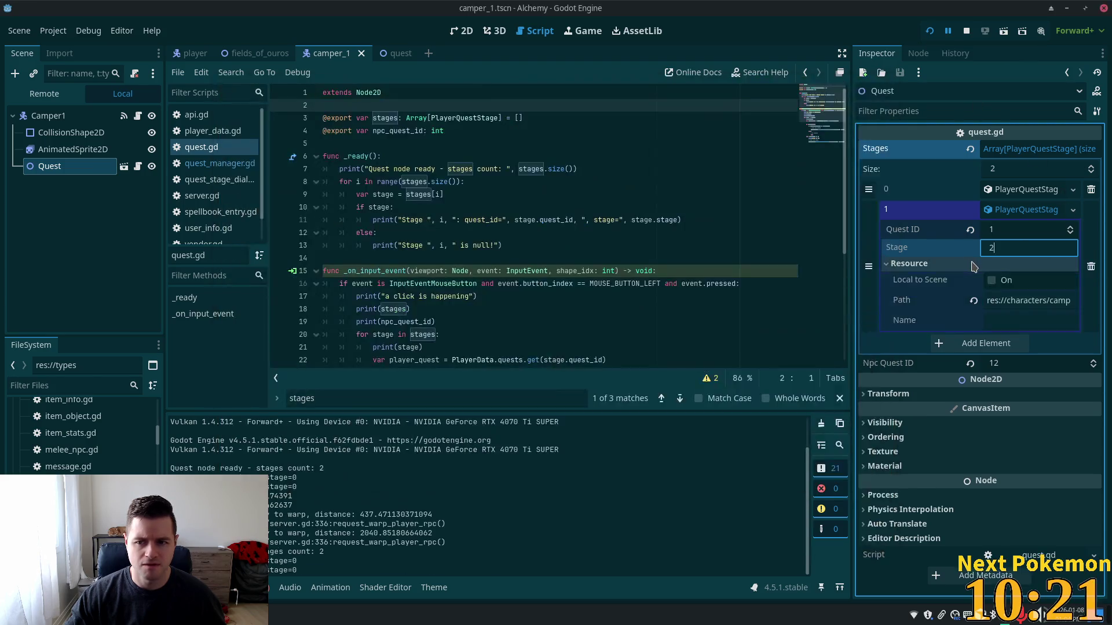
pyautogui.press('Return')
pyautogui.hotkey('ctrl', 's')
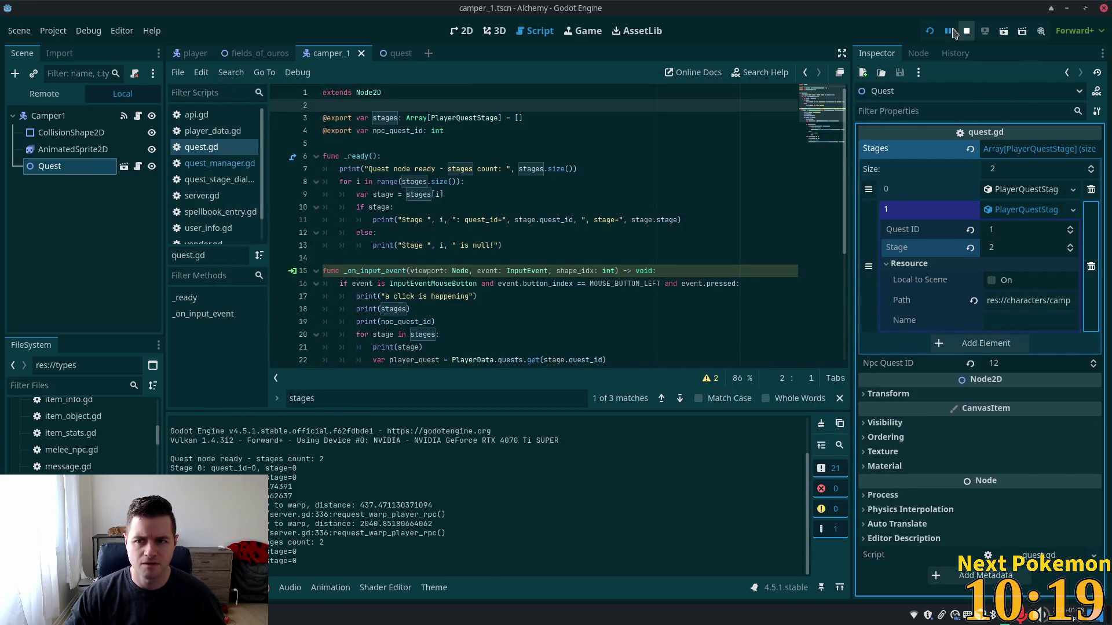
pyautogui.click(930, 30)
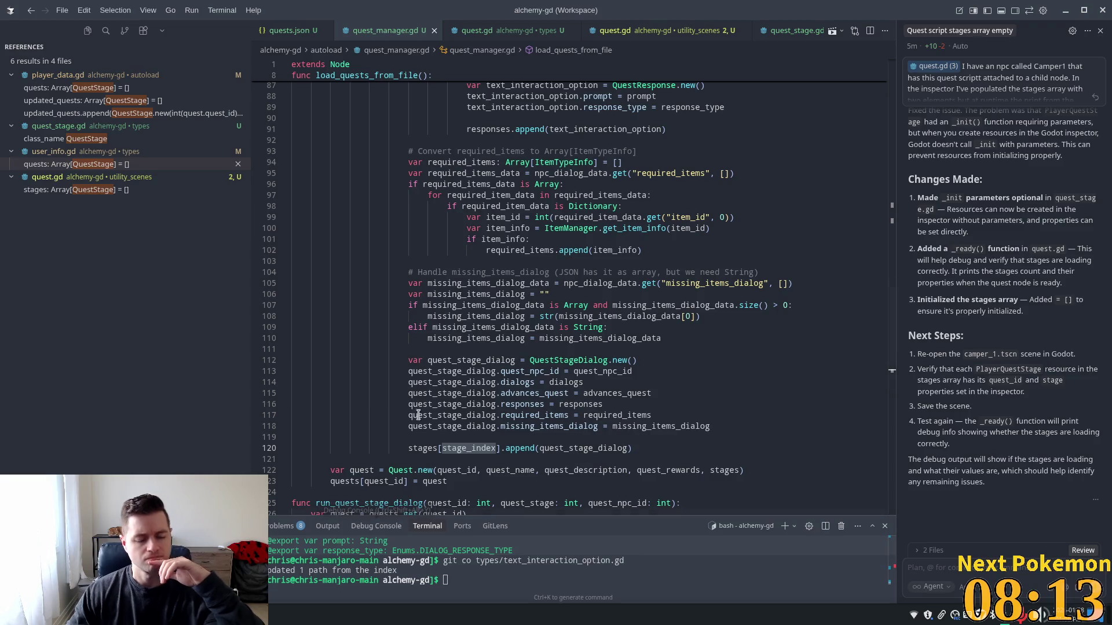
# Glance at quest.gd, then return to quest_manager.gd's run_quest_stage_dialog function
pyautogui.click(626, 32)
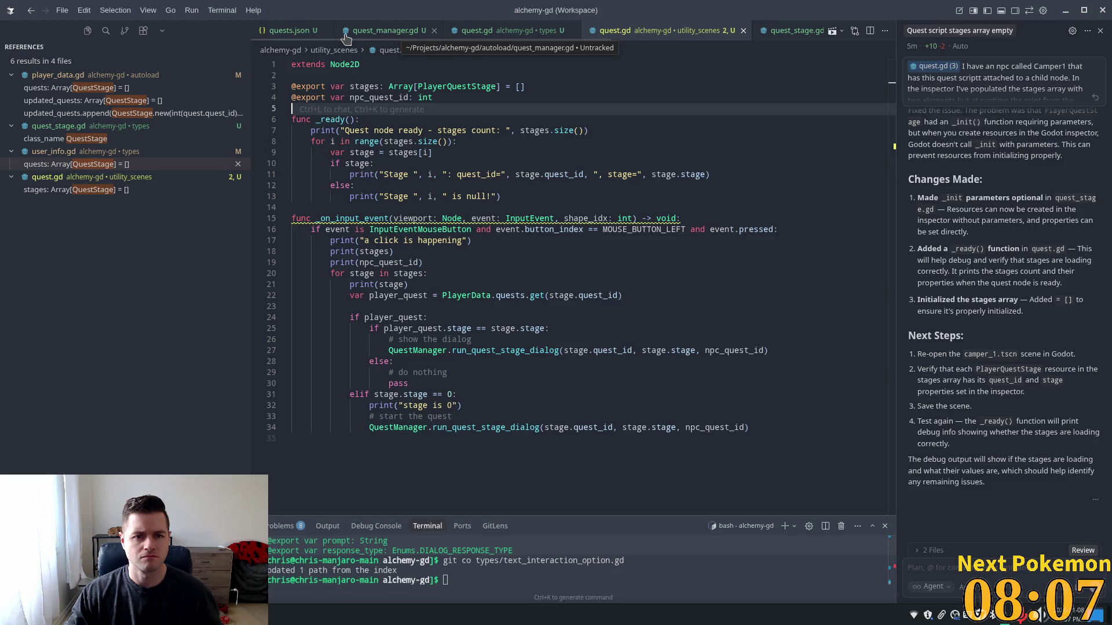
pyautogui.click(420, 36)
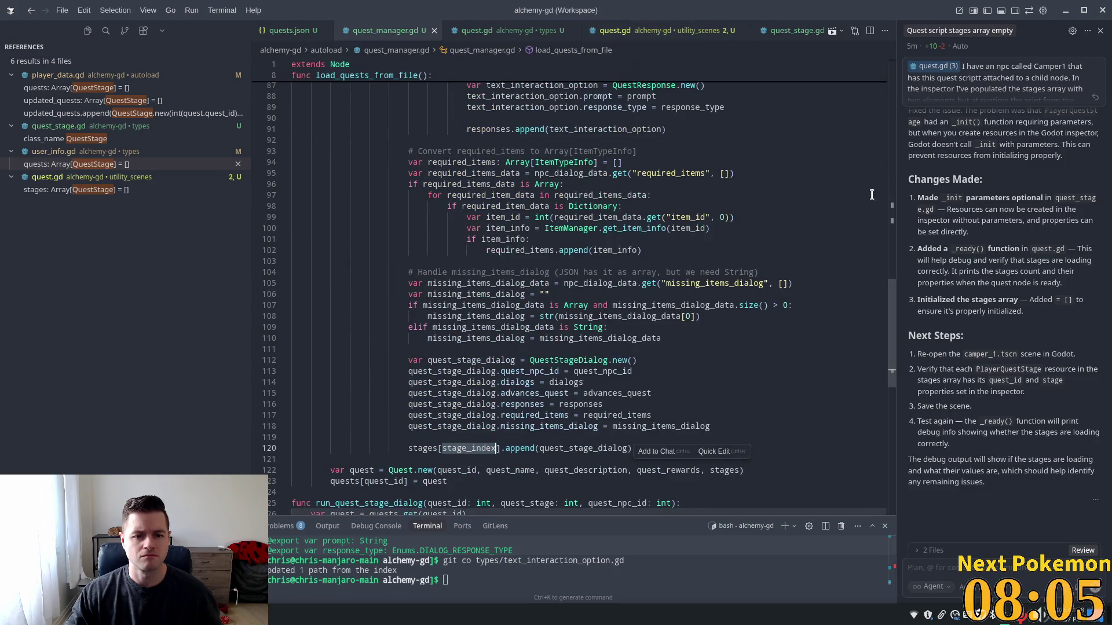
pyautogui.scroll(-10, 506, 282)
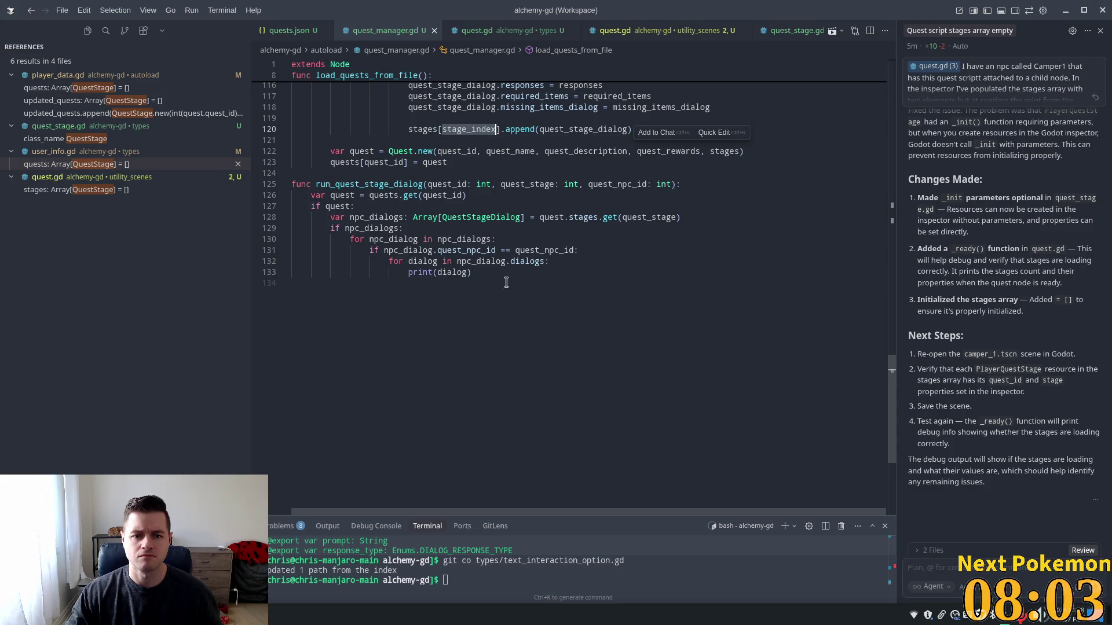
pyautogui.click(396, 241)
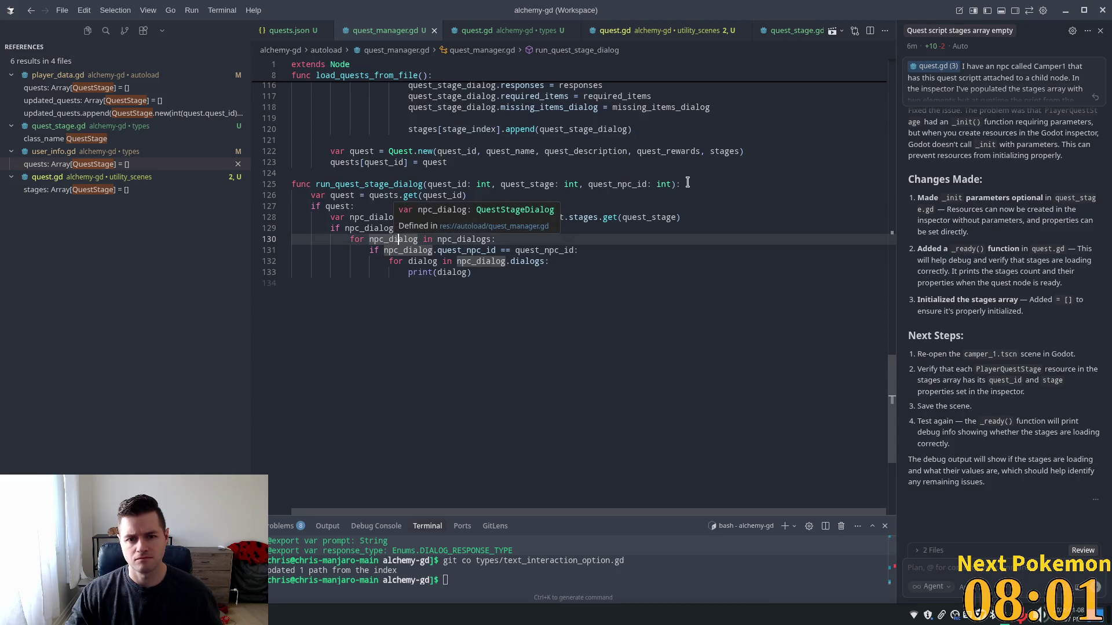
pyautogui.press('Up')
pyautogui.press('Up')
pyautogui.press('Up')
pyautogui.press('End')
# Trace npc_dialogs and QuestStageDialog usage across lines 125–133 of quest_manager.gd
pyautogui.click(644, 227)
pyautogui.click(466, 217)
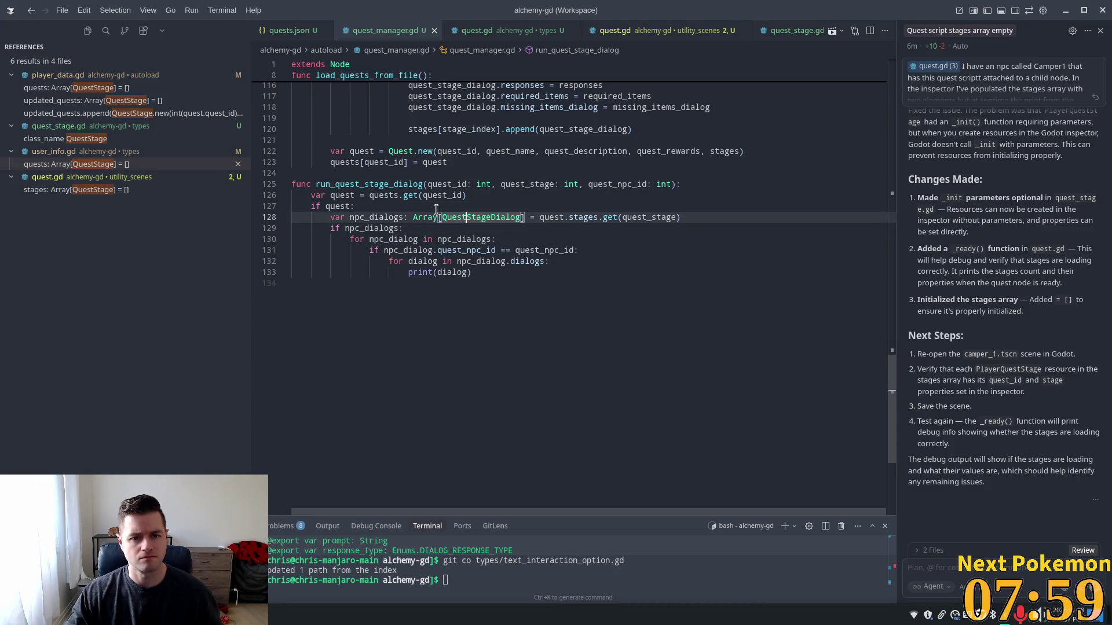
pyautogui.moveTo(437, 215)
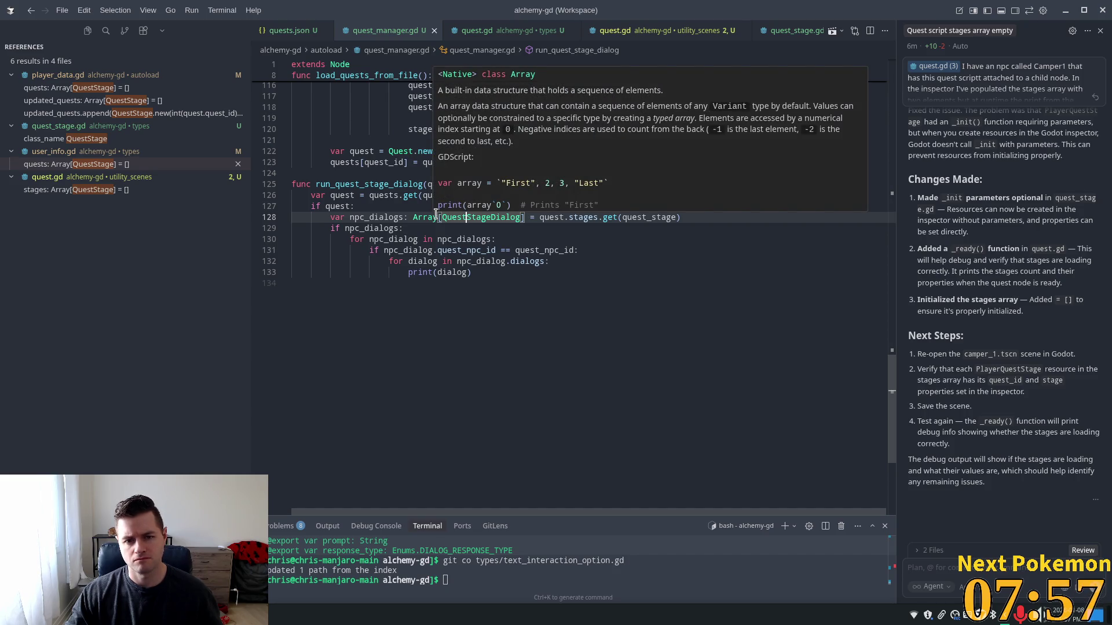
pyautogui.click(399, 217)
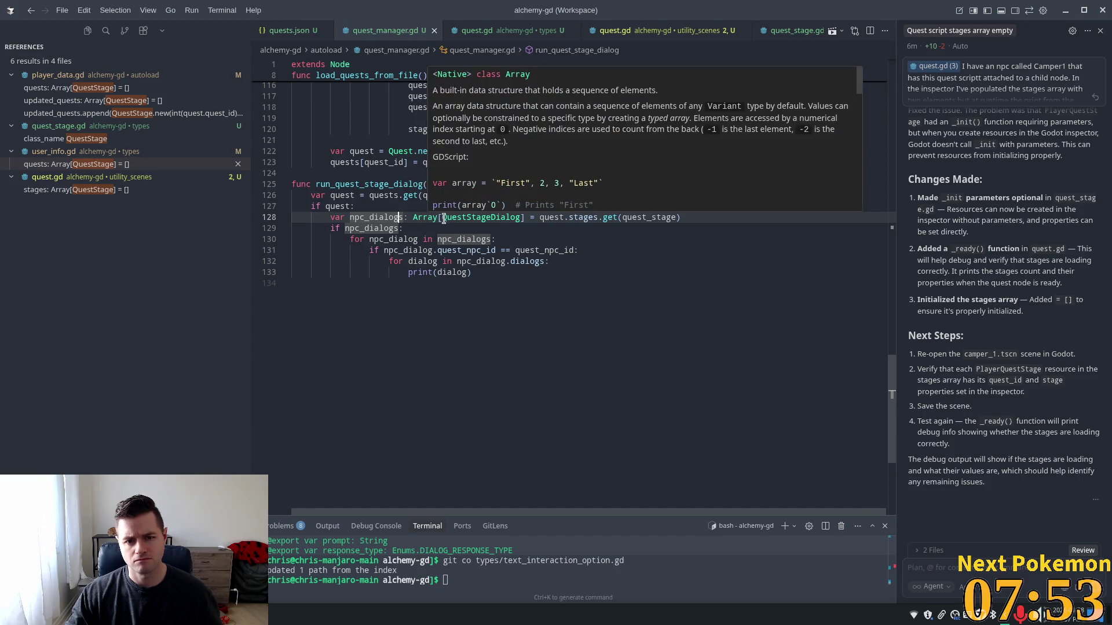
pyautogui.doubleClick(387, 216)
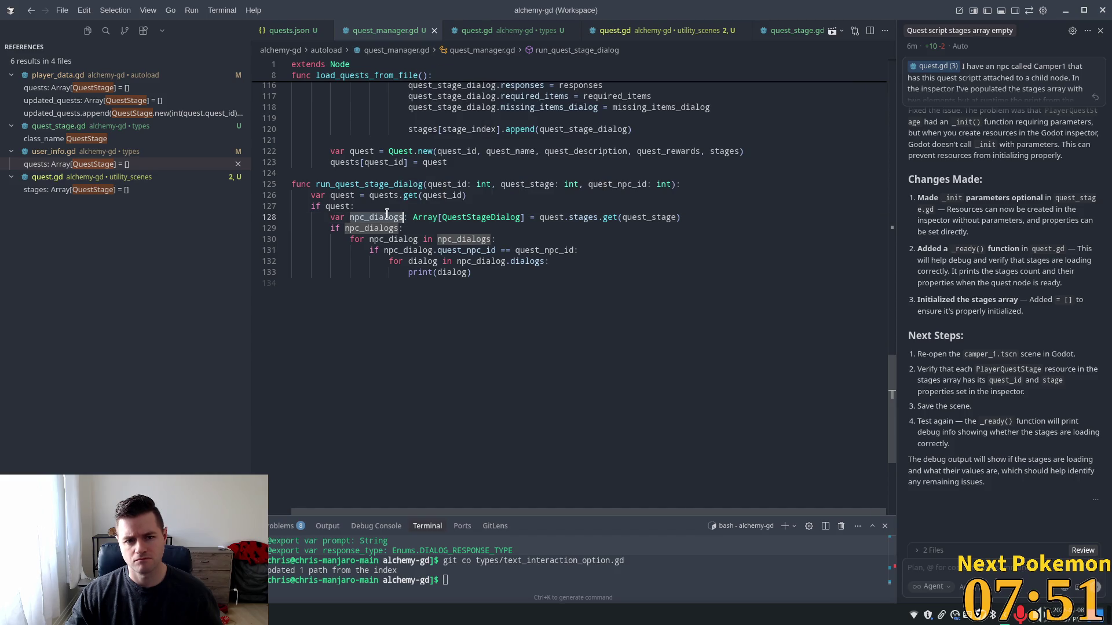
pyautogui.scroll(3, 570, 234)
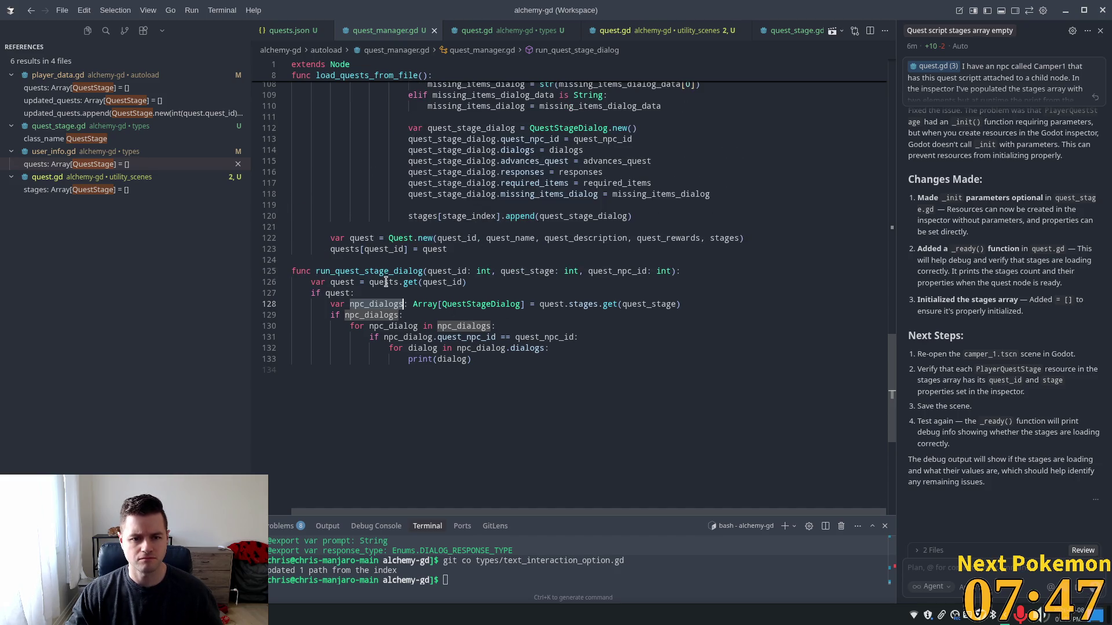
pyautogui.click(368, 292)
pyautogui.moveTo(892, 349)
pyautogui.mouseDown()
pyautogui.moveTo(893, 148)
pyautogui.moveTo(909, 71)
pyautogui.mouseUp()
pyautogui.press('End')
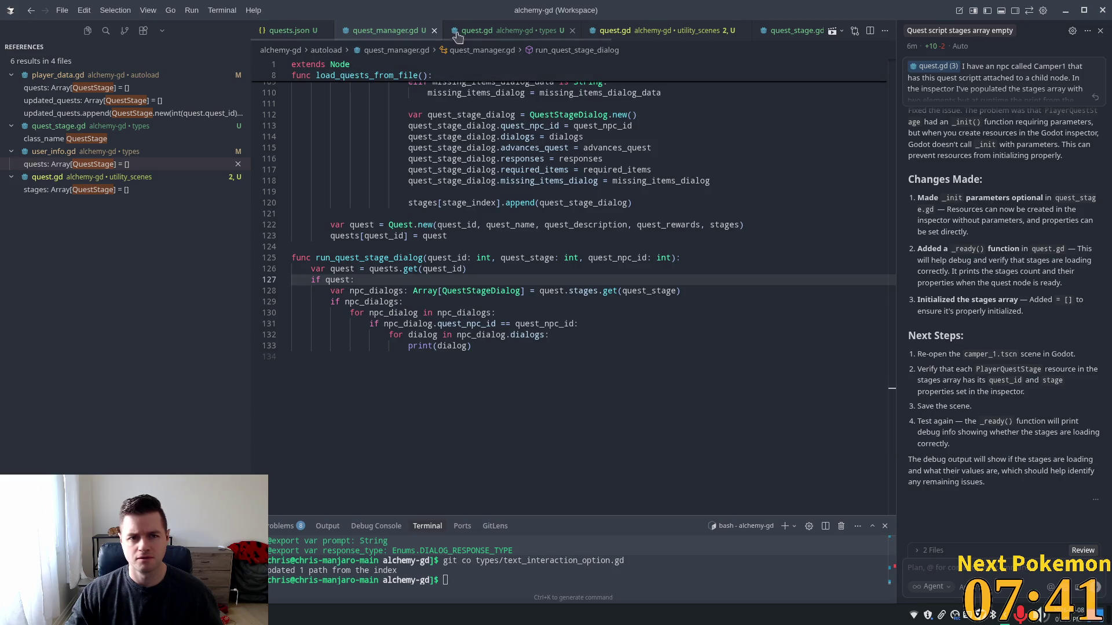
# Check how stages and quest_id are declared in quest.gd, then return to the Godot debugger
pyautogui.click(589, 32)
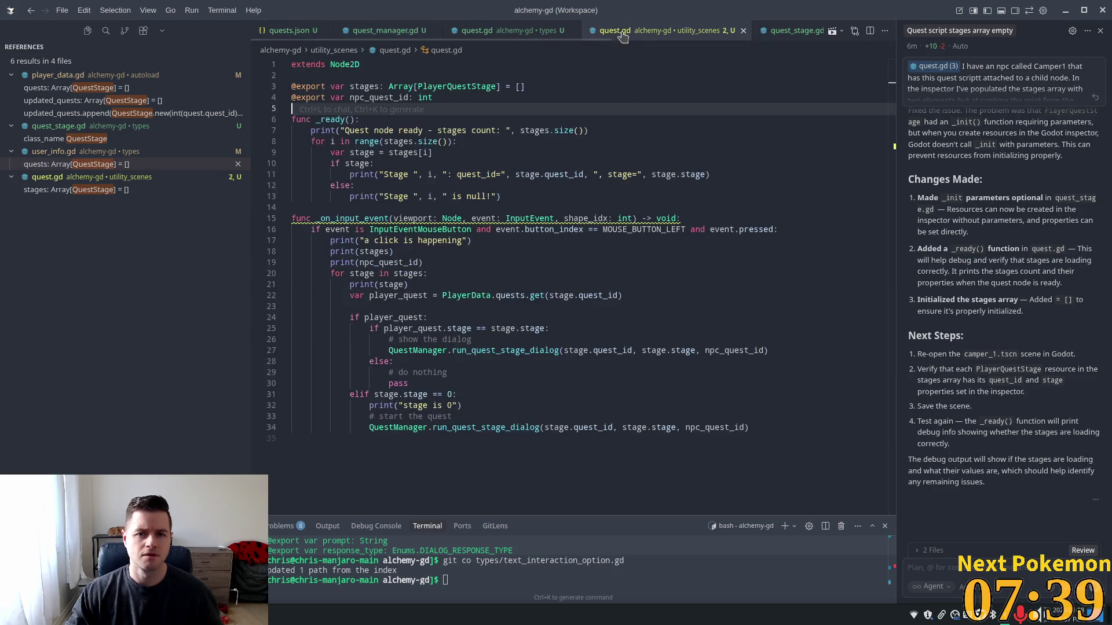
pyautogui.click(390, 152)
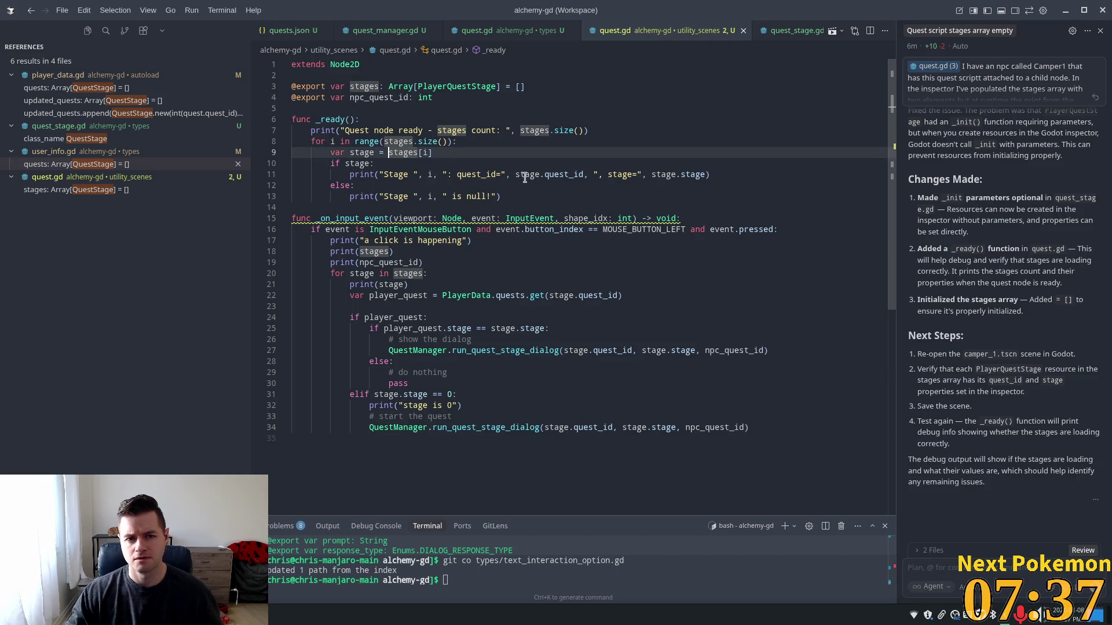
pyautogui.doubleClick(404, 152)
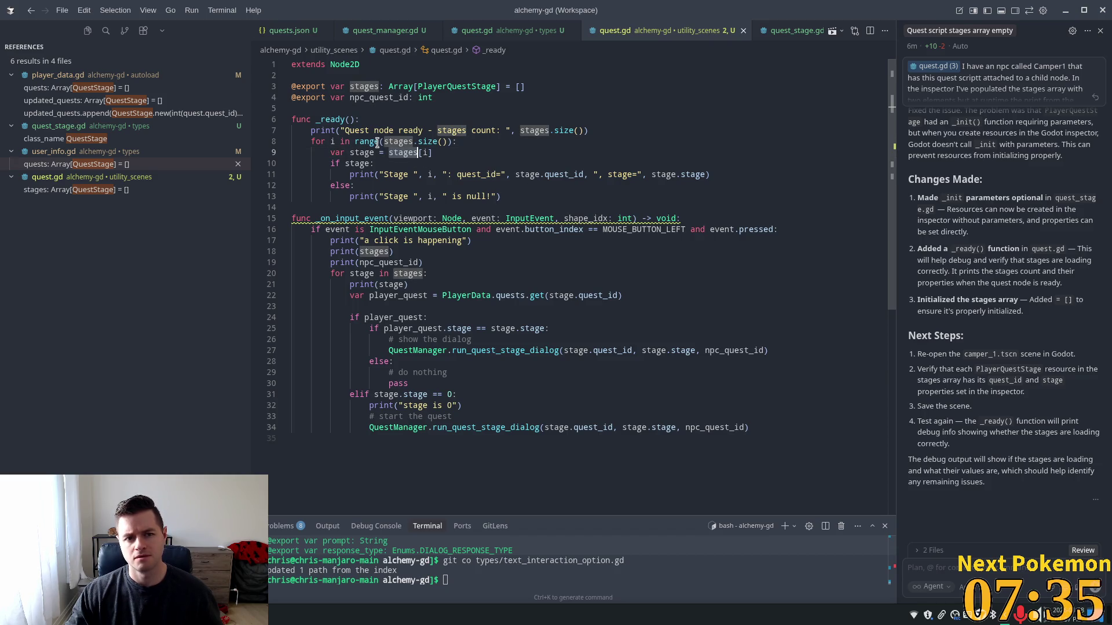
pyautogui.moveTo(400, 143)
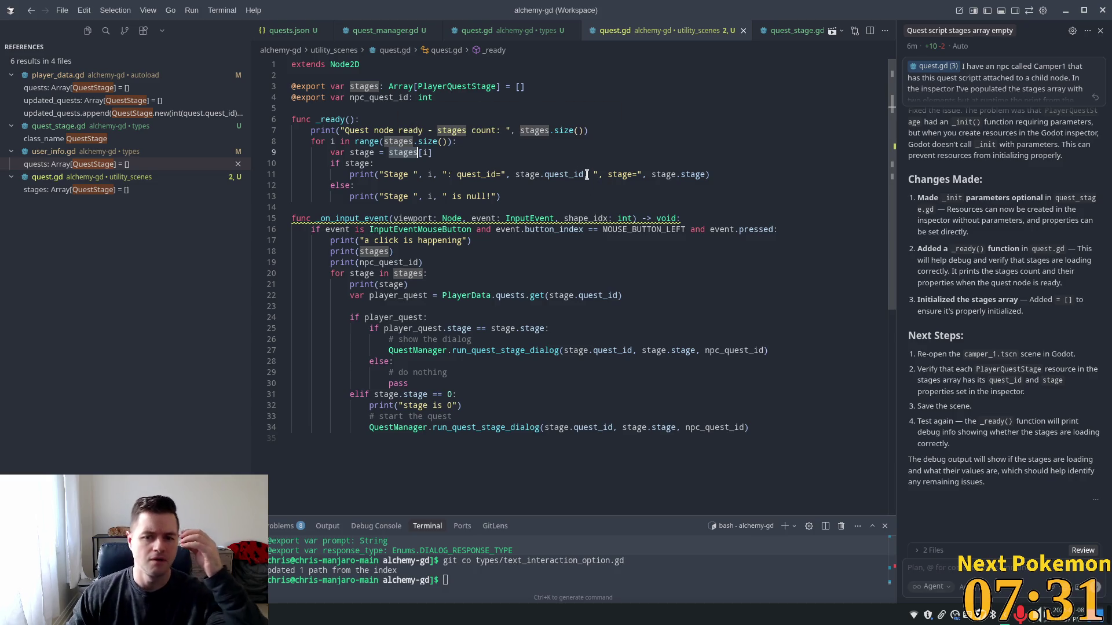
pyautogui.moveTo(575, 185)
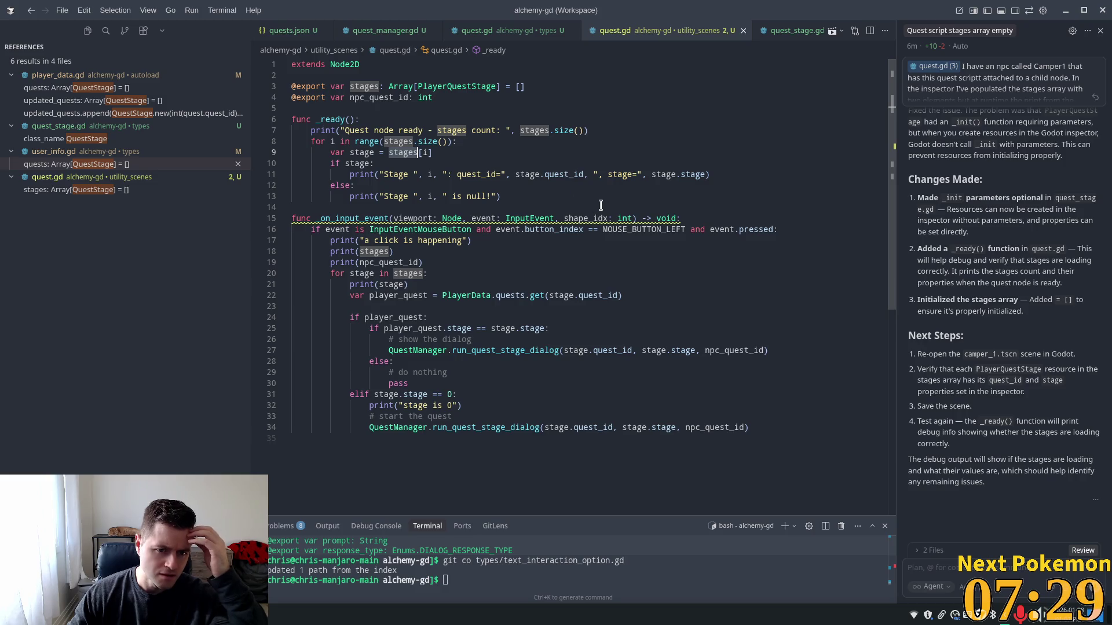
pyautogui.click(377, 32)
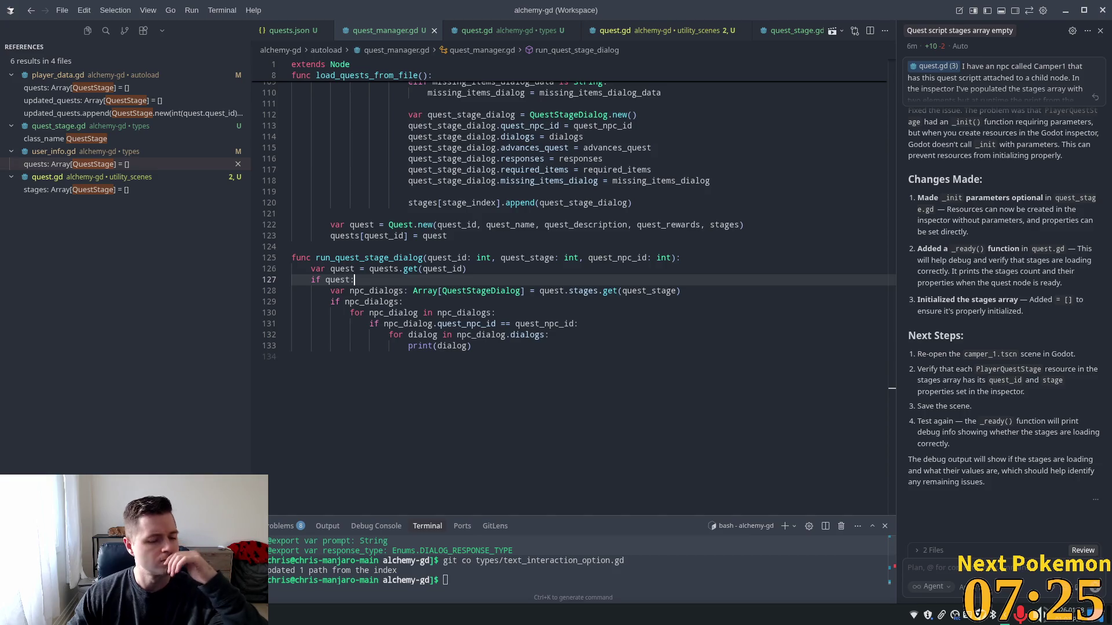
pyautogui.hotkey('alt', 'Tab')
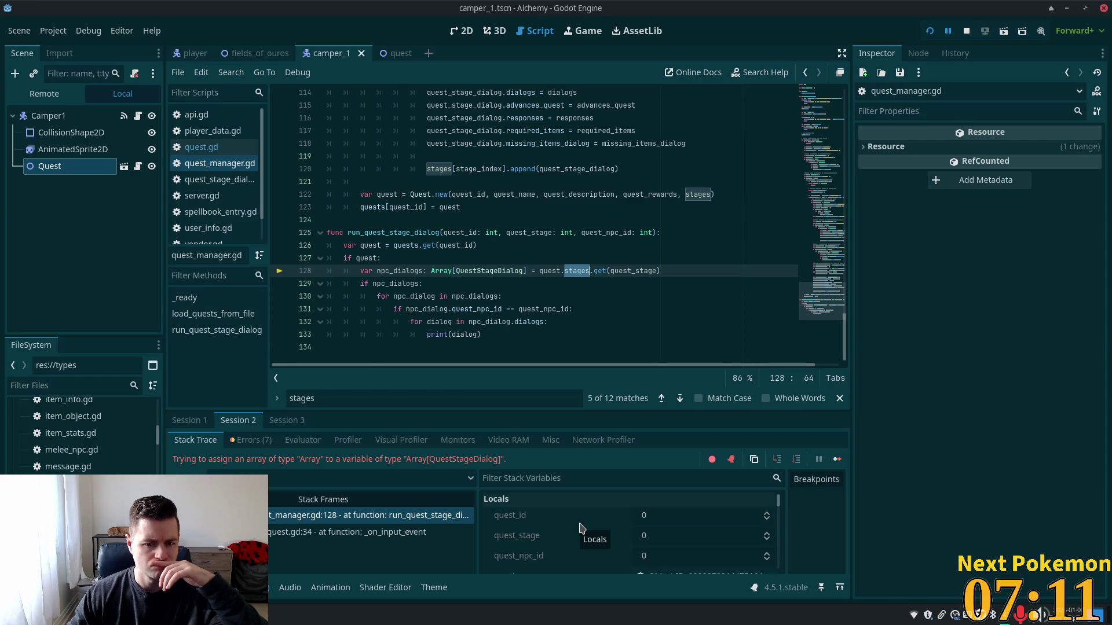
# Inspect the paused quest's Stages dictionary, expanding key 0's array and its QuestStageDialog
pyautogui.scroll(-2, 655, 548)
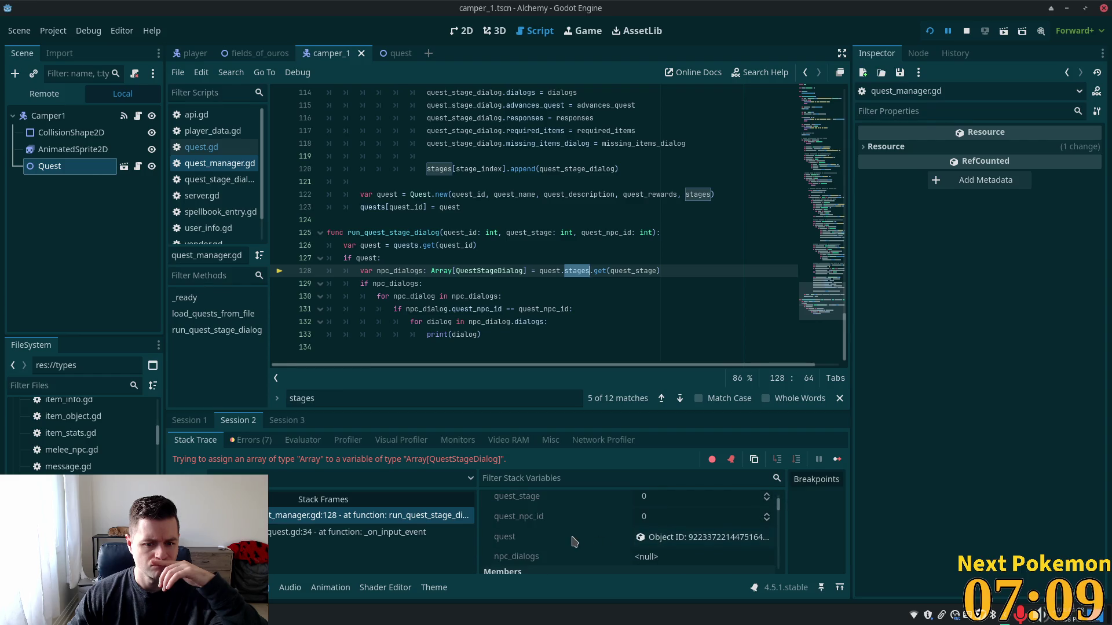
pyautogui.click(682, 544)
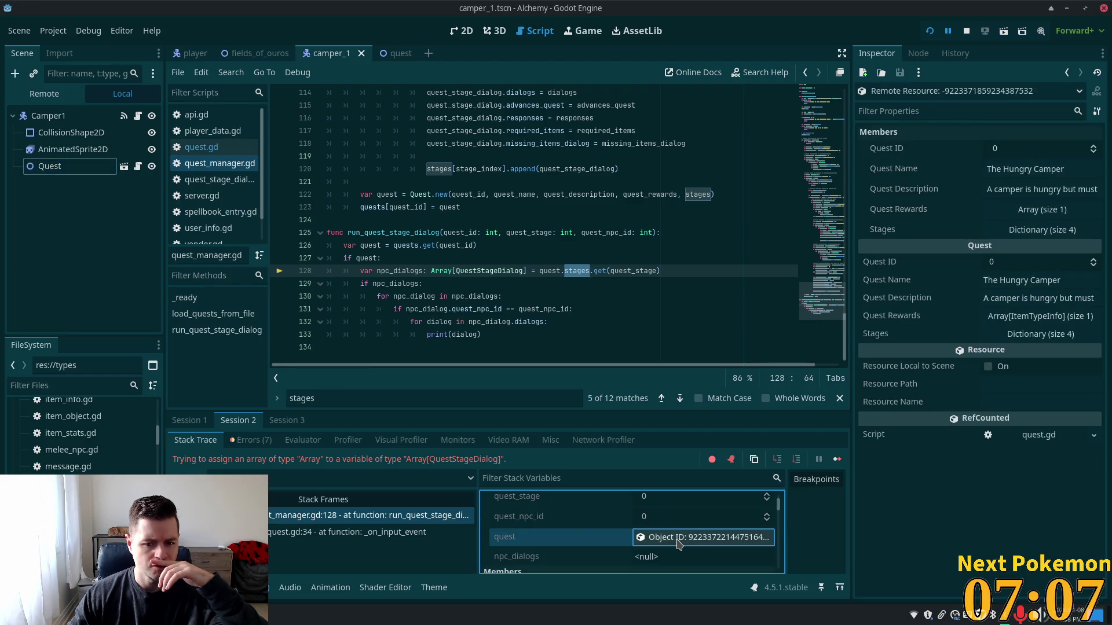
pyautogui.click(1038, 235)
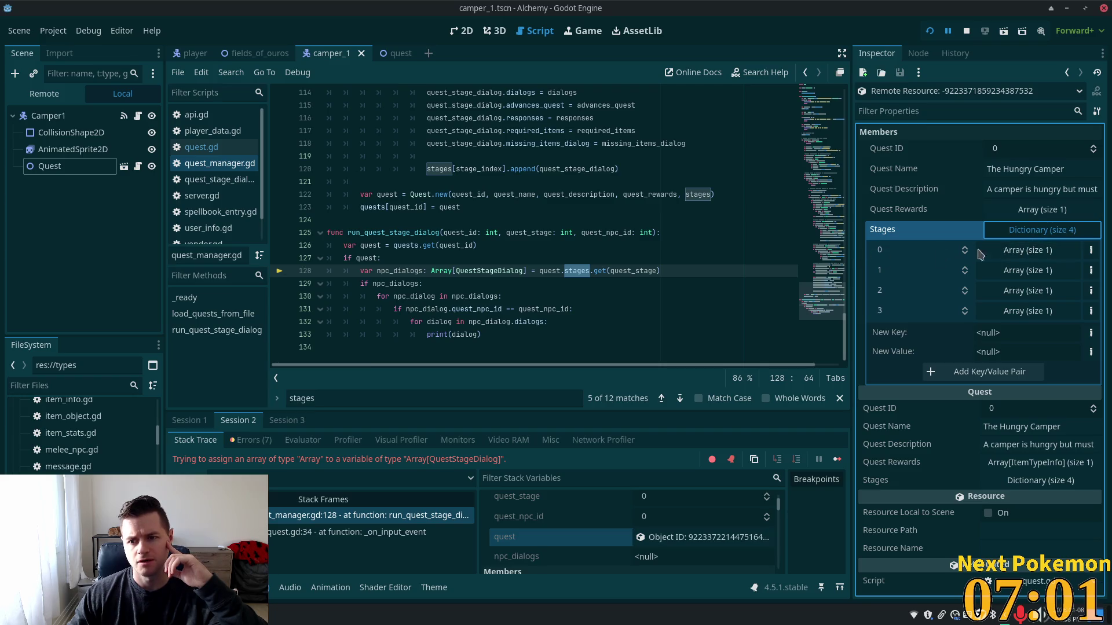
pyautogui.click(1023, 254)
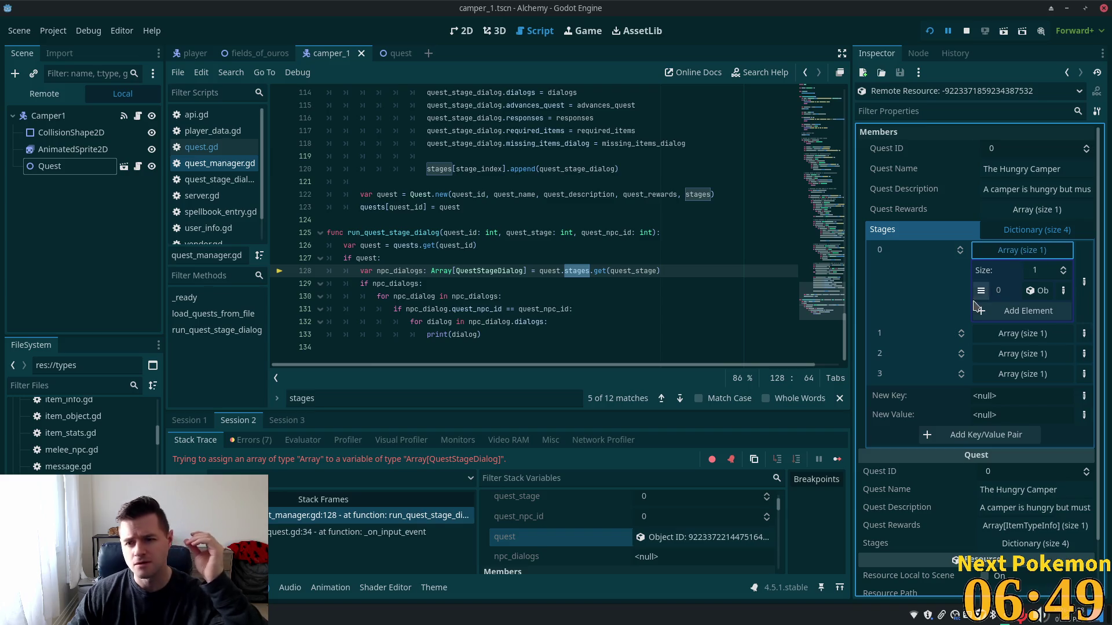
pyautogui.click(1038, 291)
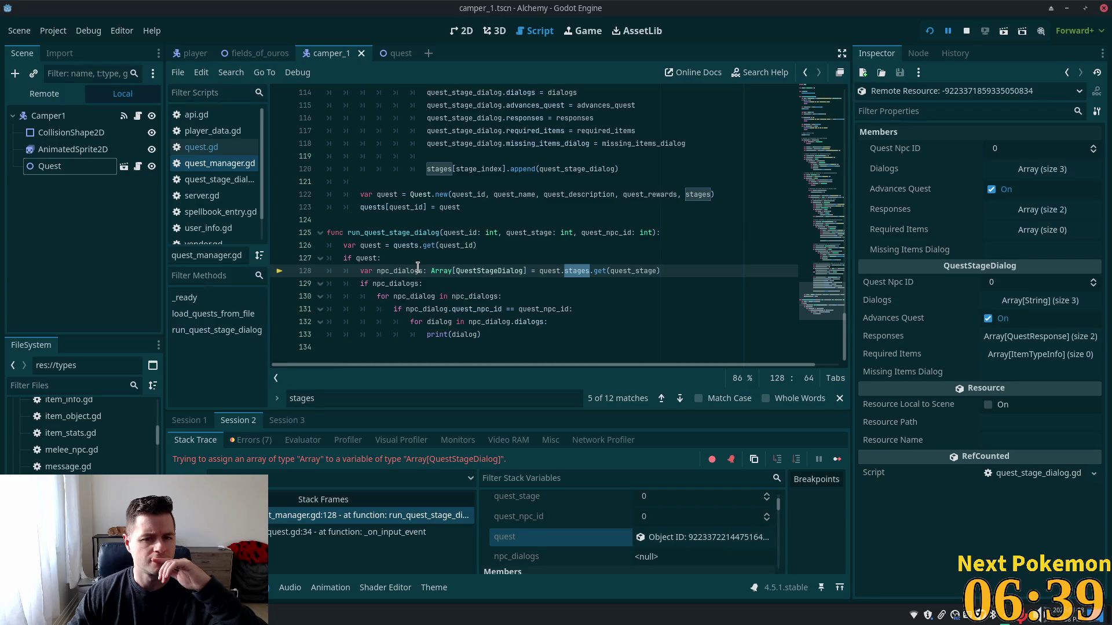
pyautogui.click(509, 271)
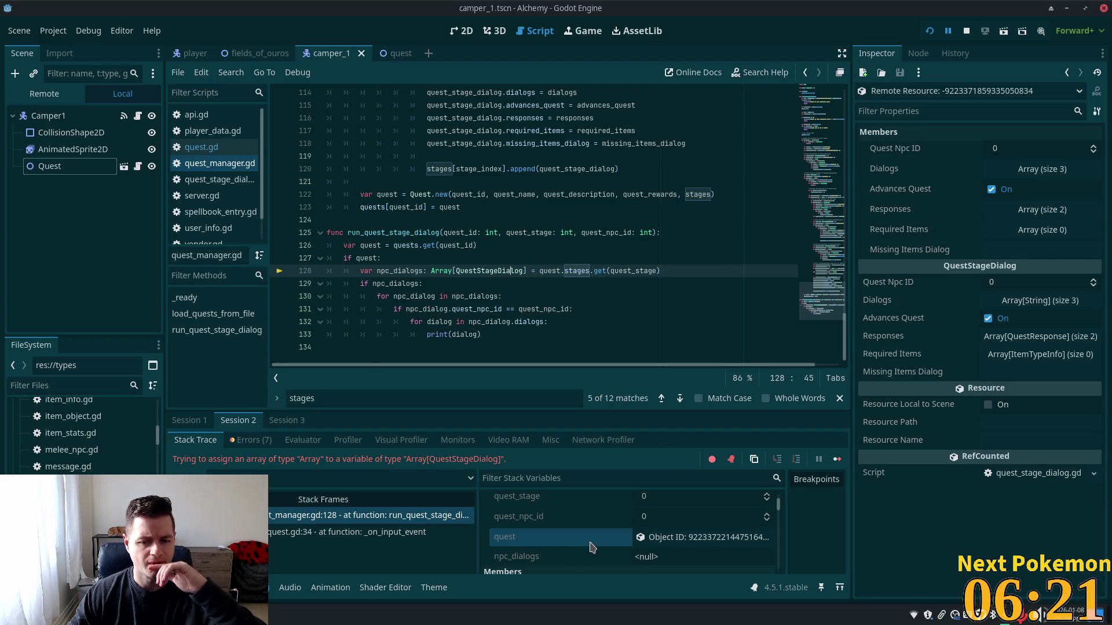
pyautogui.click(675, 537)
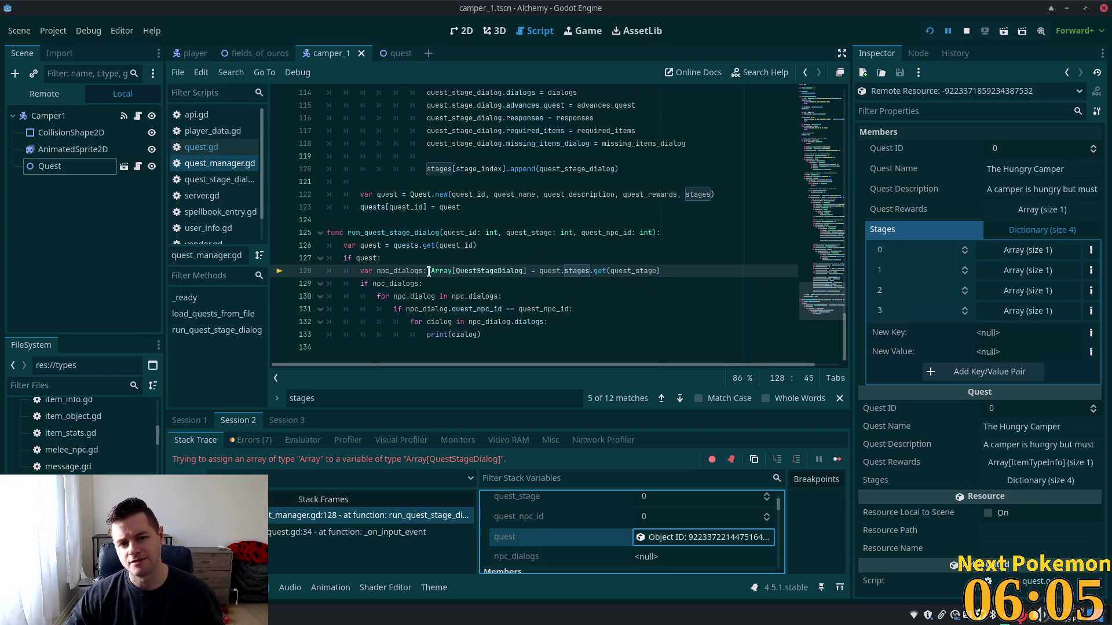
# Locate line 63, where stages[stage_index] is initialised in quest_manager.gd
pyautogui.click(464, 275)
pyautogui.doubleClick(464, 275)
pyautogui.scroll(1, 537, 277)
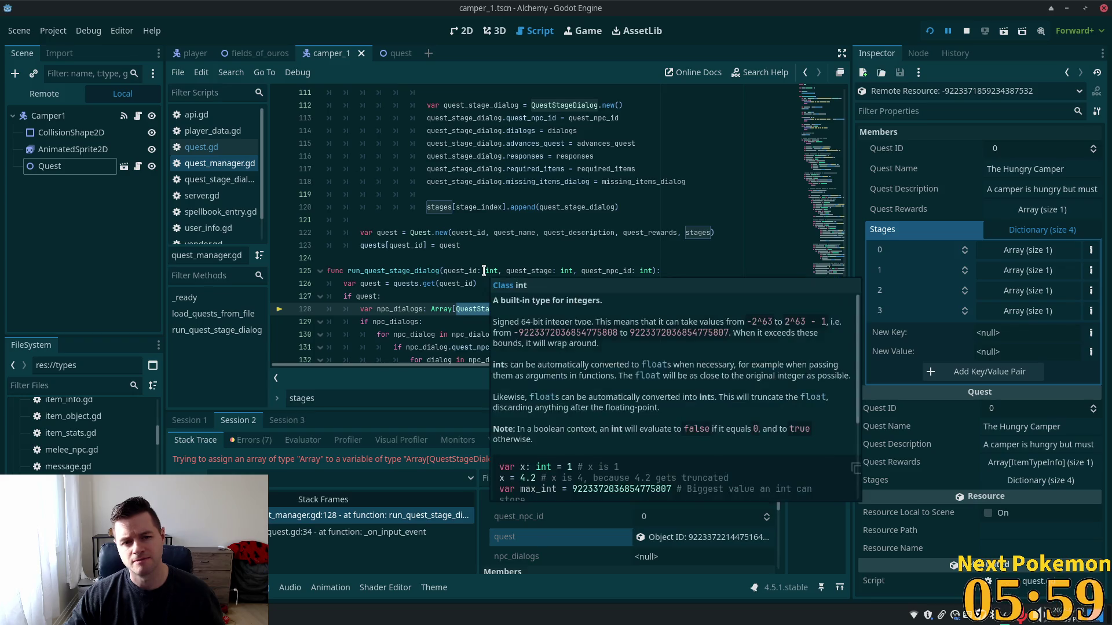
pyautogui.scroll(1, 484, 270)
pyautogui.click(431, 248)
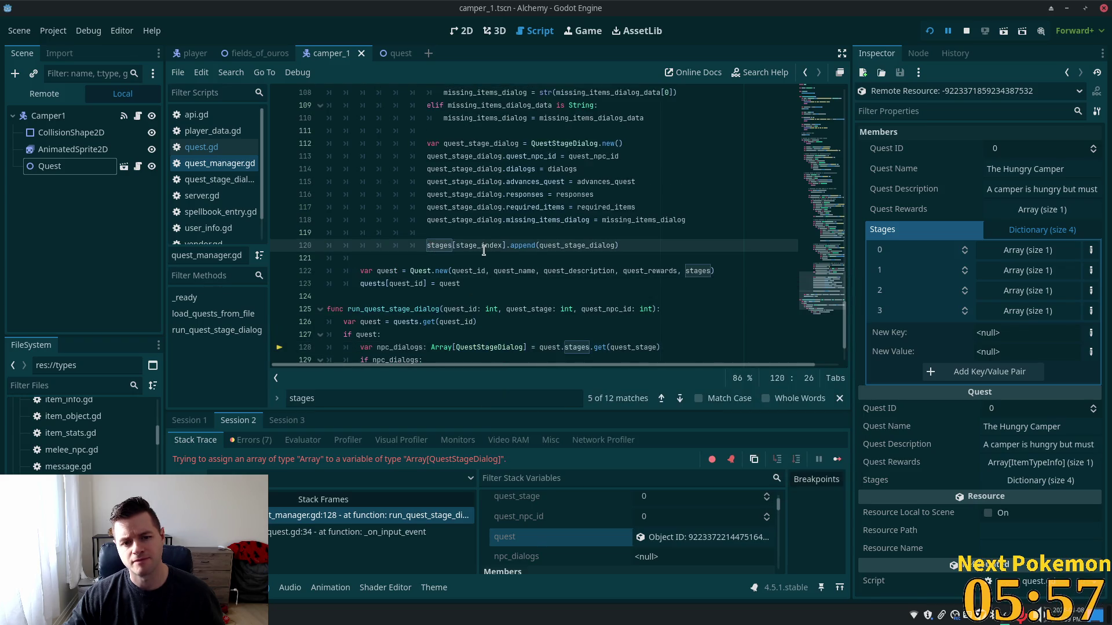
pyautogui.scroll(1, 484, 250)
pyautogui.scroll(-2, 483, 250)
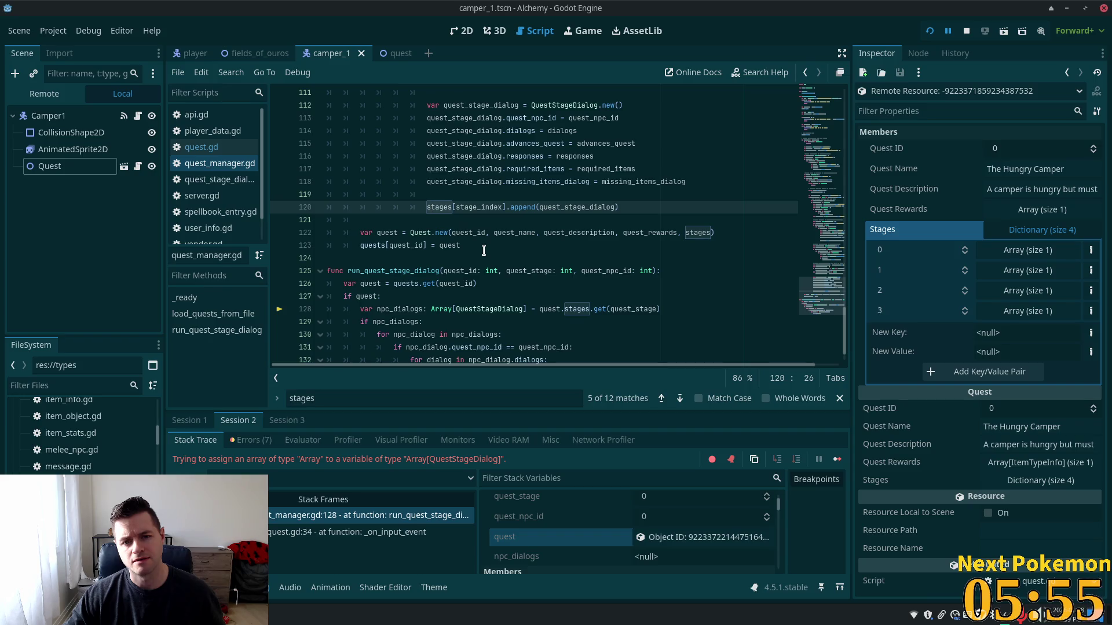
pyautogui.scroll(10, 483, 248)
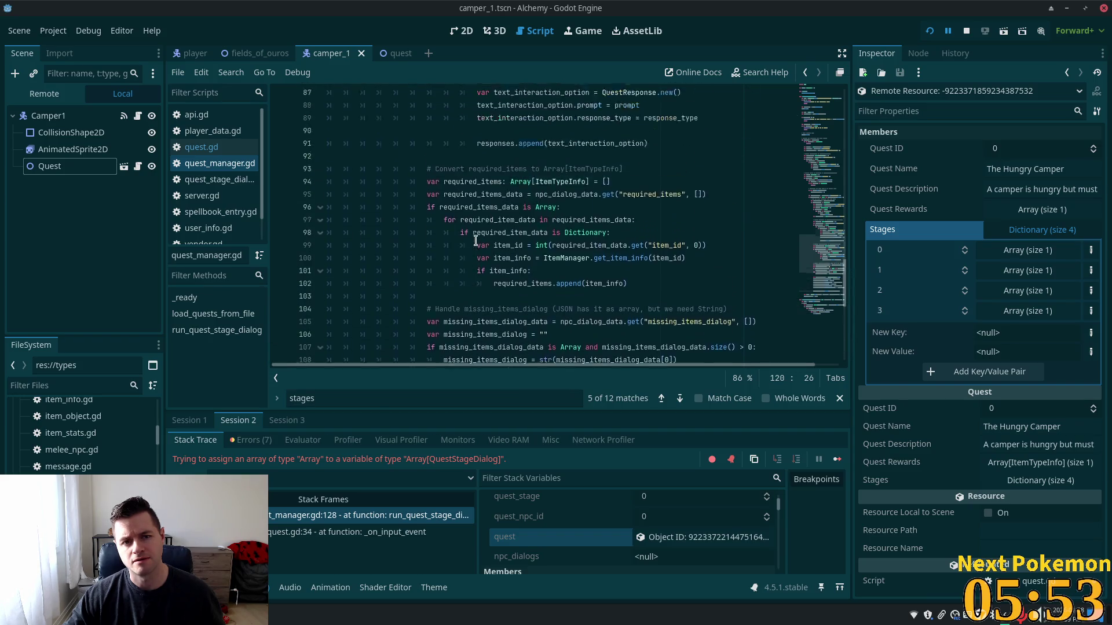
pyautogui.scroll(8, 478, 242)
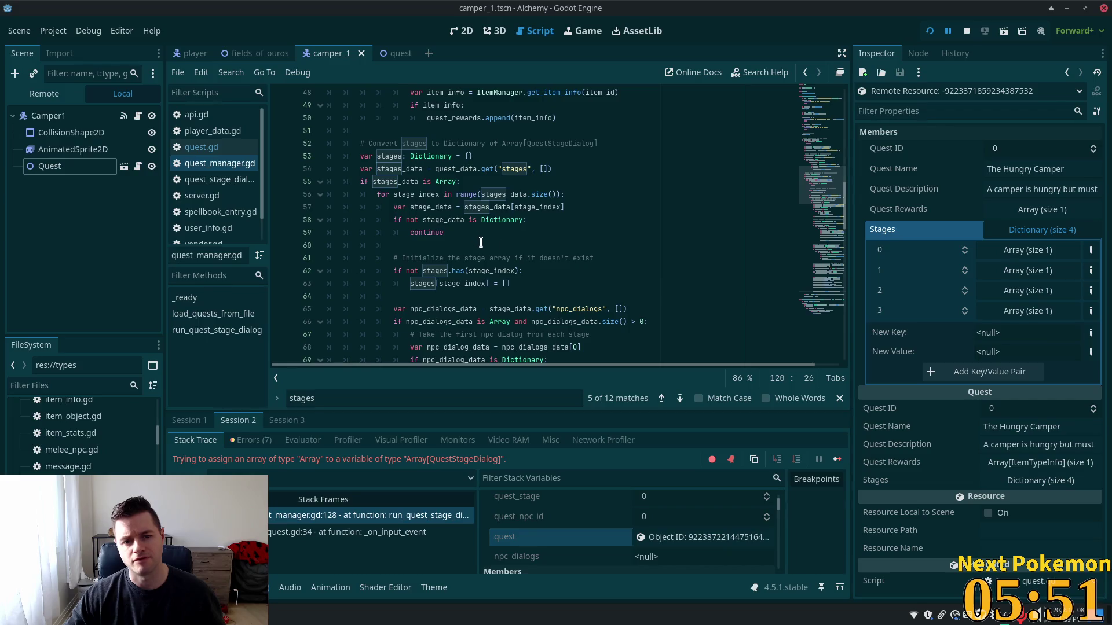
pyautogui.click(488, 284)
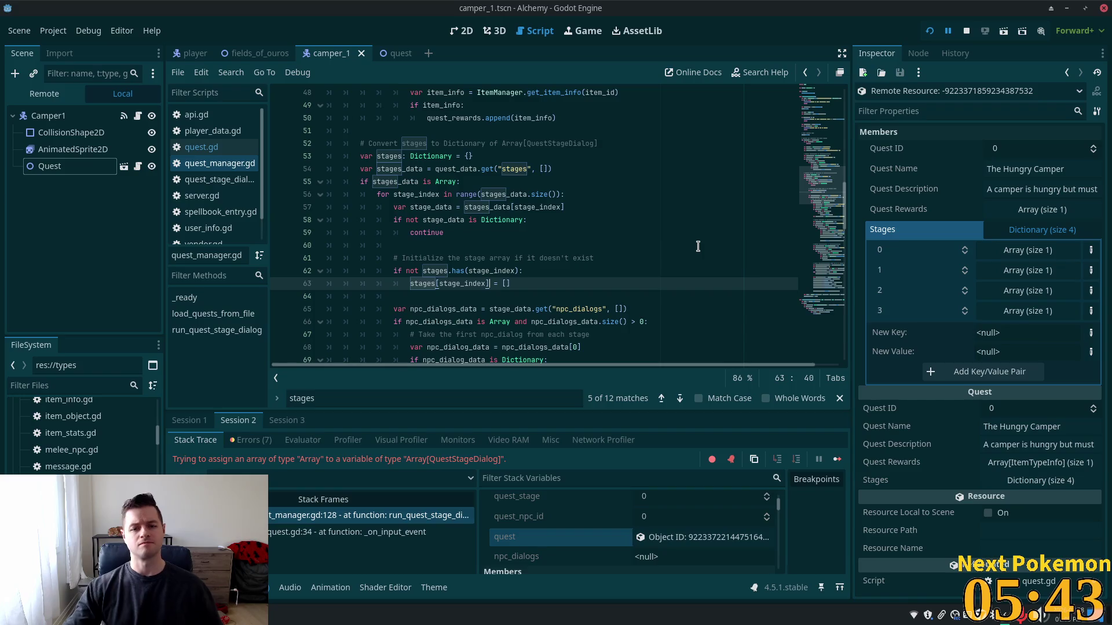
# Annotate stages[stage_index] on line 63 as Array[QuestStageDialog] and save the script
pyautogui.write(': QuestStageDialog')
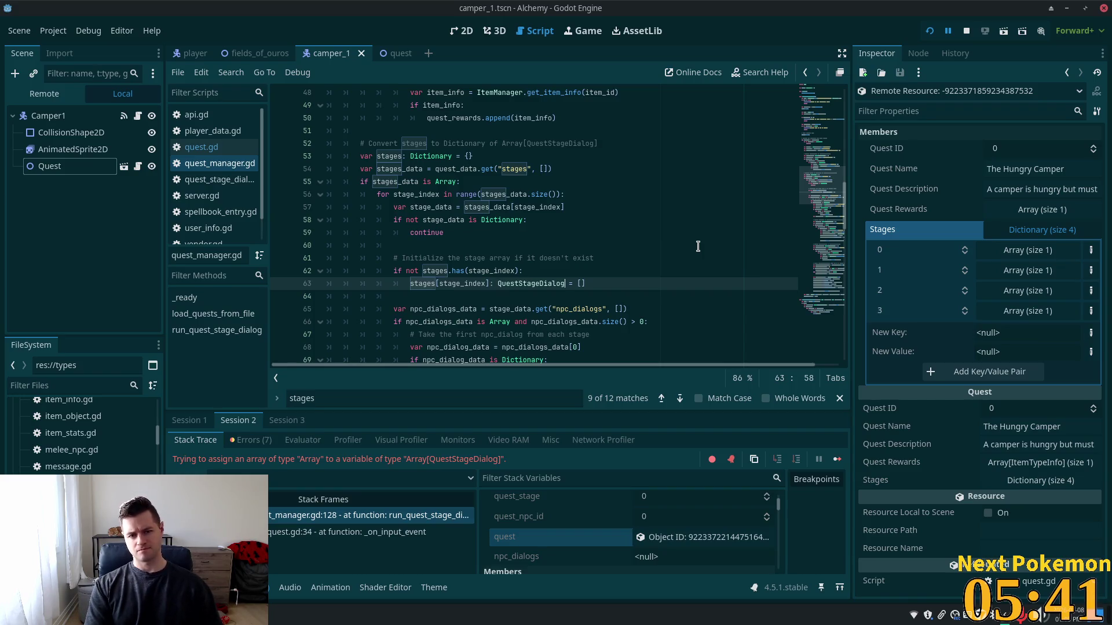
pyautogui.hotkey('ctrl', 'shift', 'Left')
pyautogui.write('[')
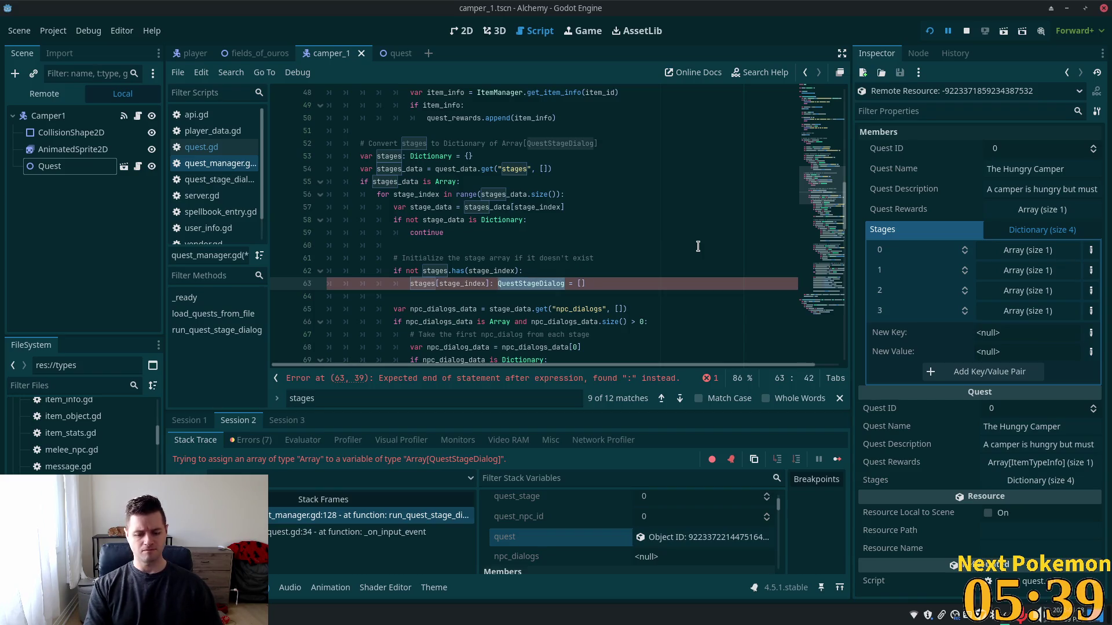
pyautogui.press('Left')
pyautogui.hotkey('ctrl', 'Right')
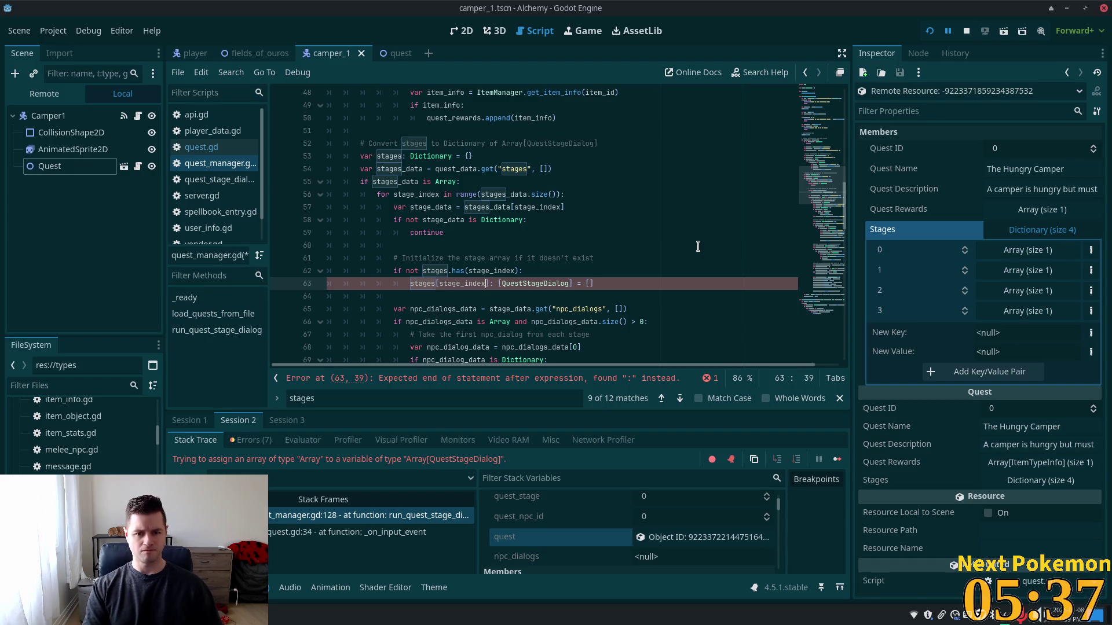
pyautogui.write('Array')
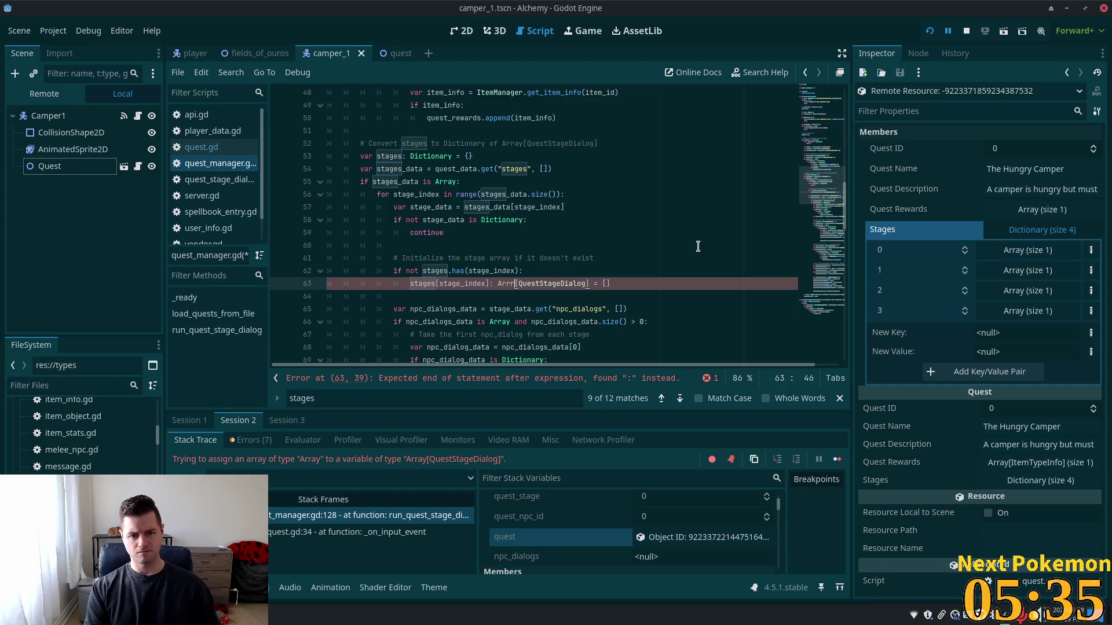
pyautogui.hotkey('ctrl', 's')
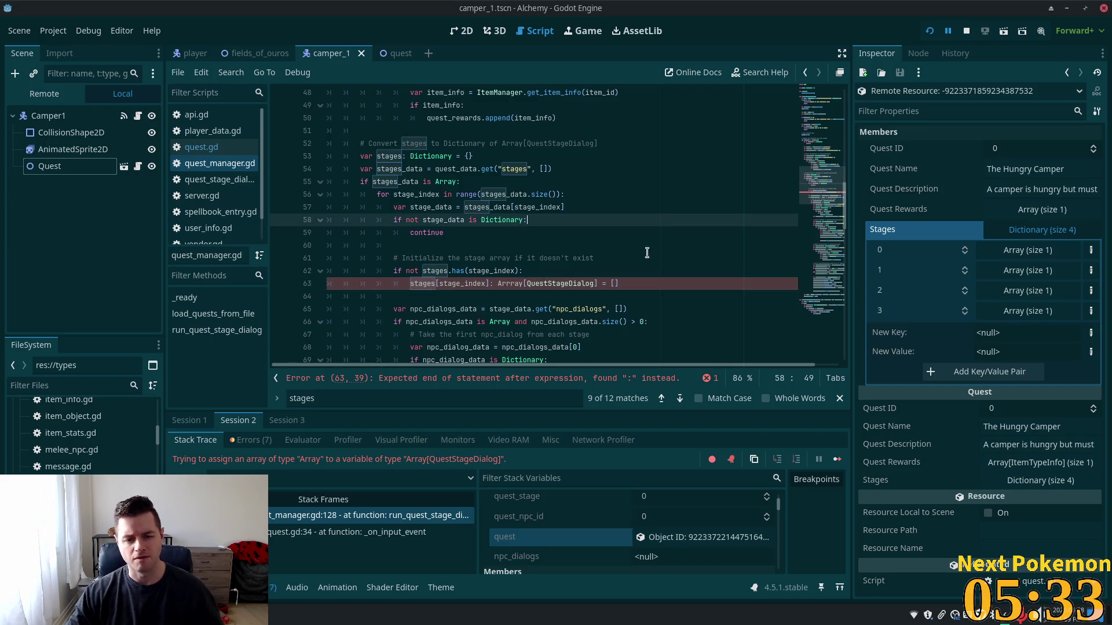
# Replace that annotation with 'as Array[QuestStageDialog]', fix the Arrray typo, and run the game
pyautogui.click(566, 282)
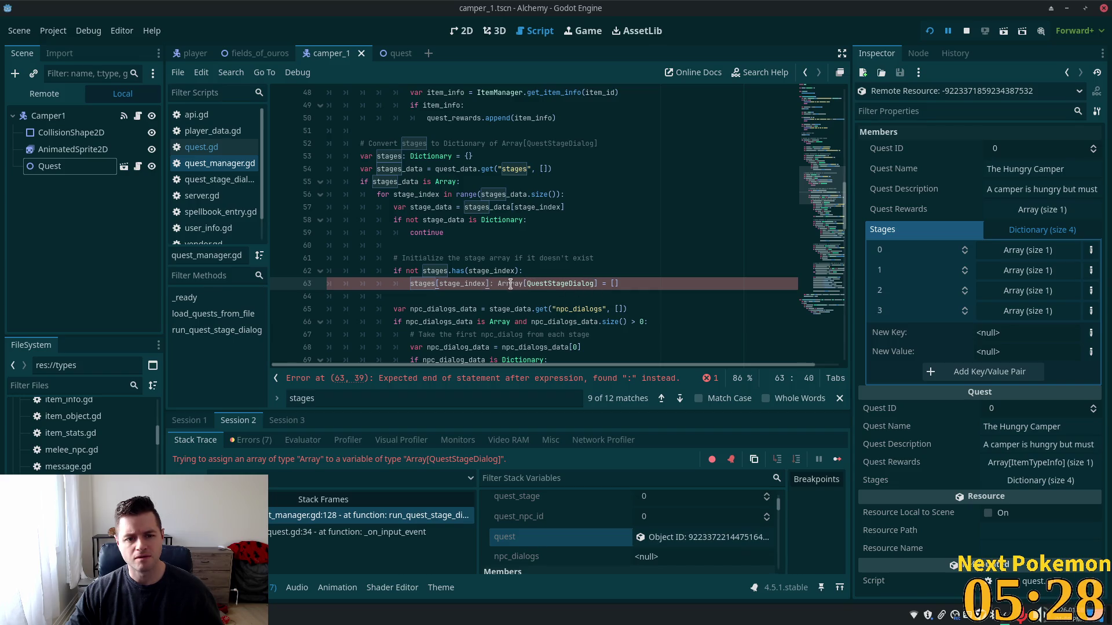
pyautogui.moveTo(597, 284); pyautogui.dragTo(489, 285)
pyautogui.press('BackSpace')
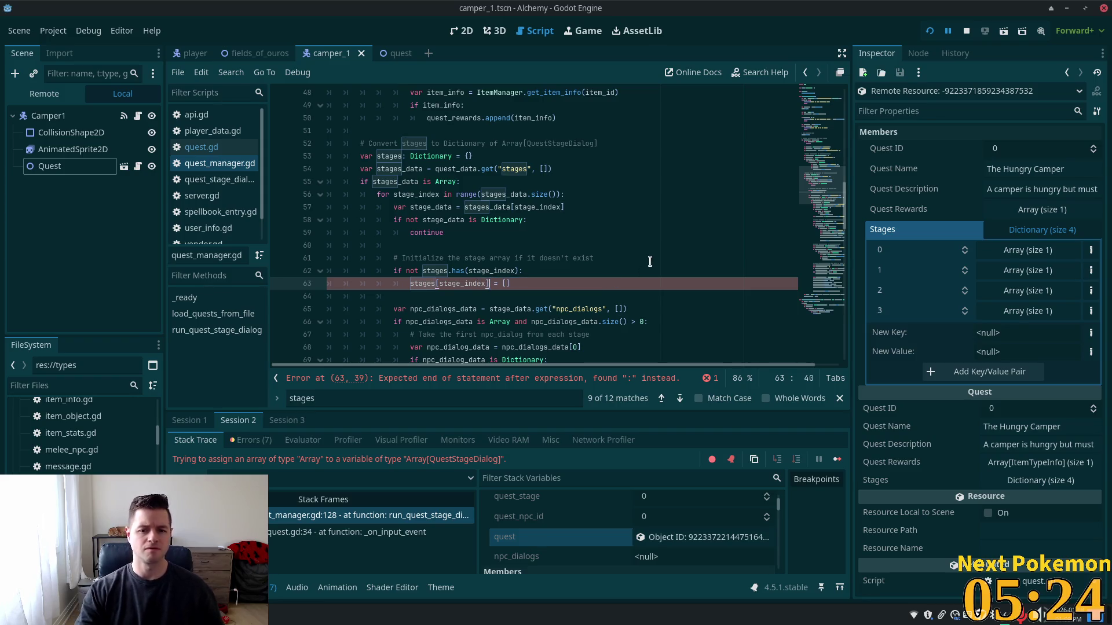
pyautogui.write(' as ')
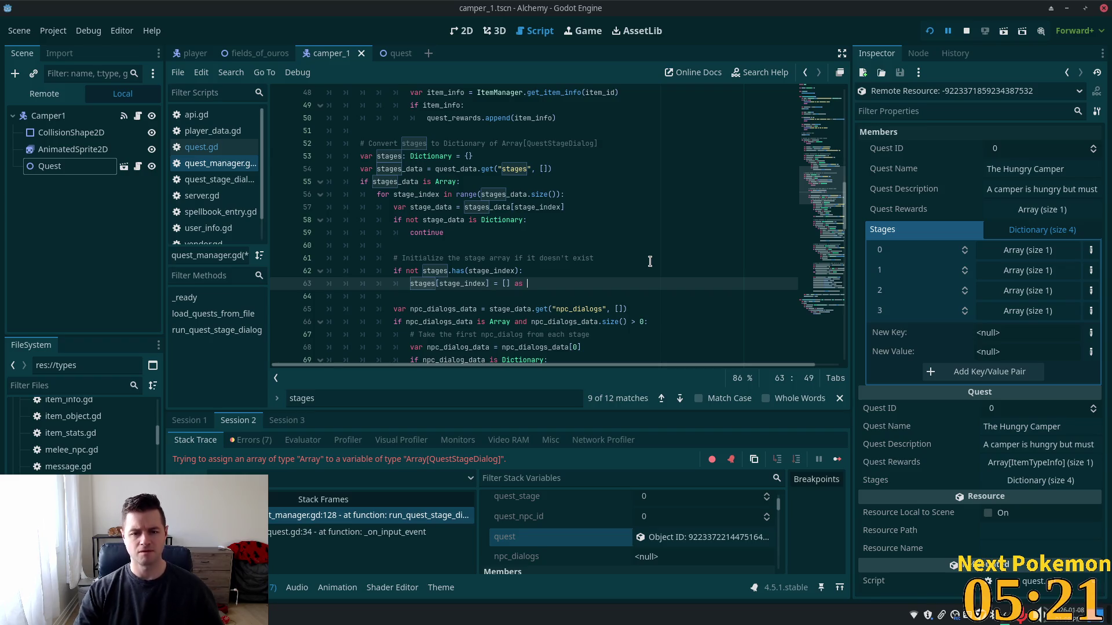
pyautogui.write('Array[QuestStageDialog')
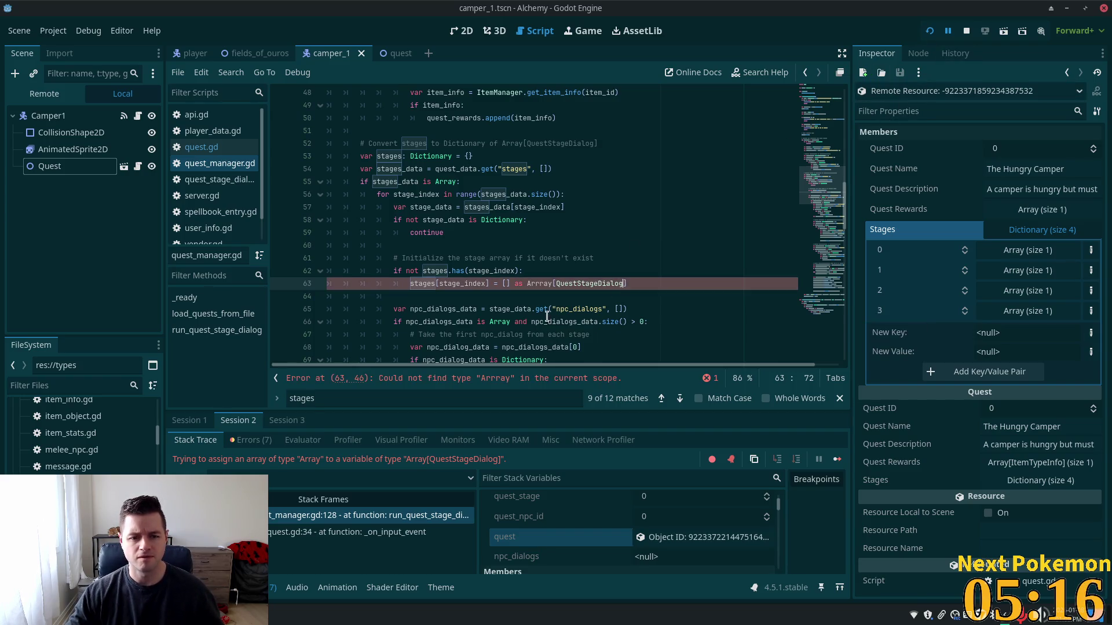
pyautogui.click(540, 284)
pyautogui.press('BackSpace')
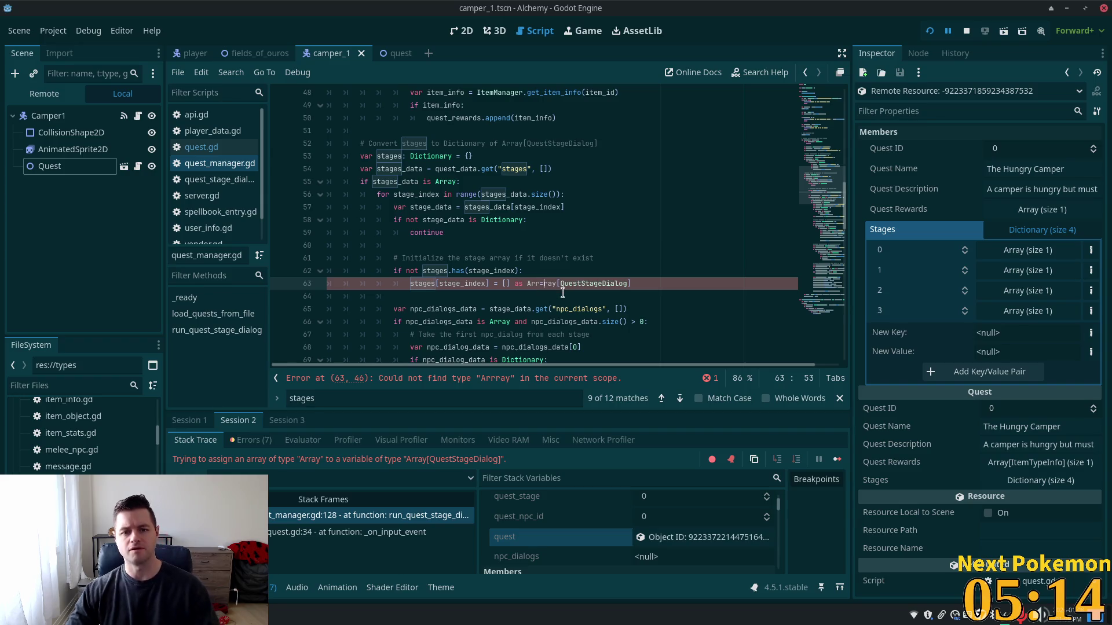
pyautogui.click(496, 283)
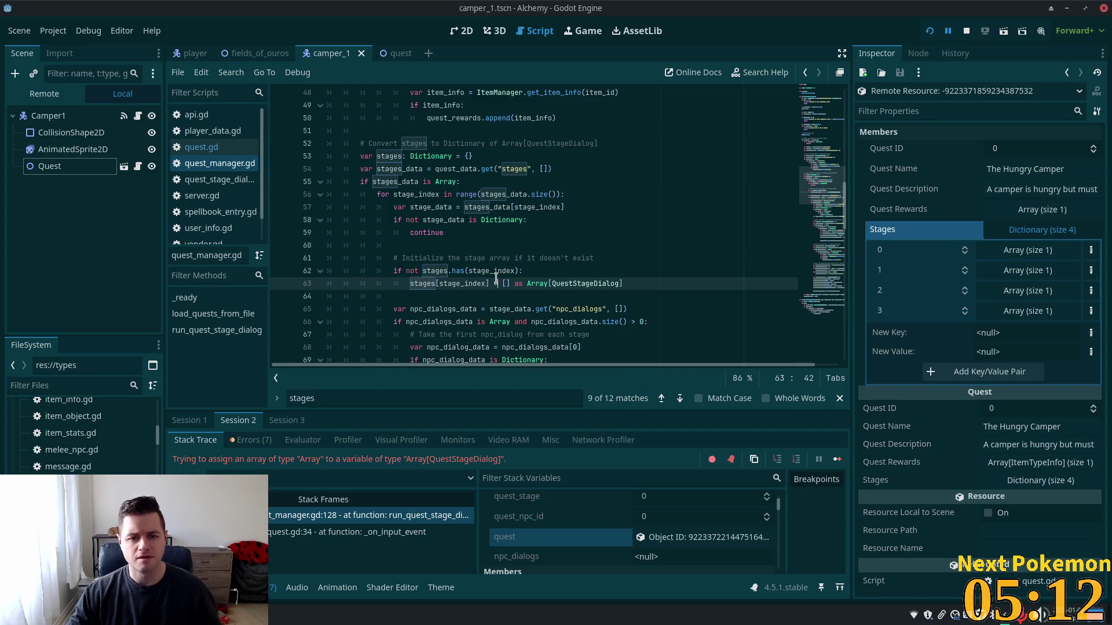
pyautogui.click(929, 33)
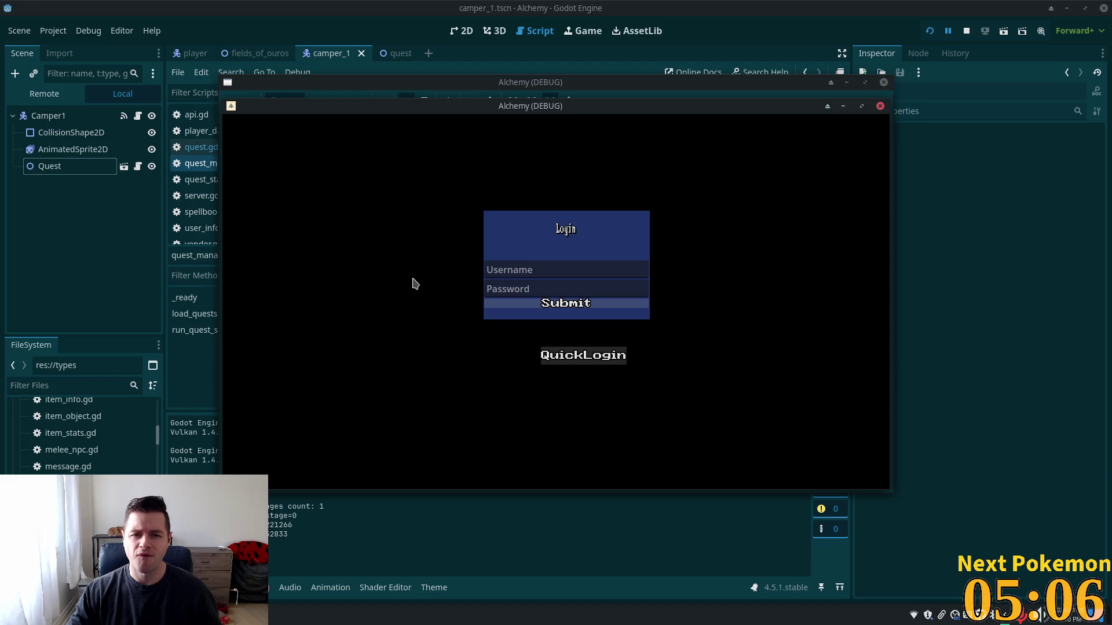
# Quick-login, switch to the second player's window, target the Camper, and walk down-right
pyautogui.click(553, 354)
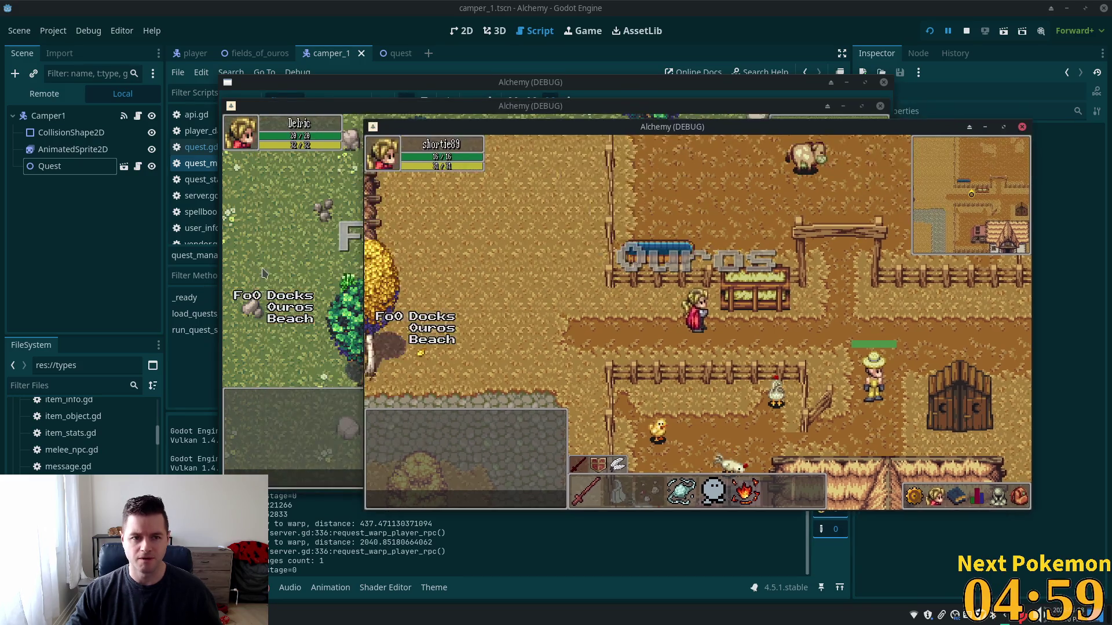
pyautogui.click(261, 273)
pyautogui.click(538, 269)
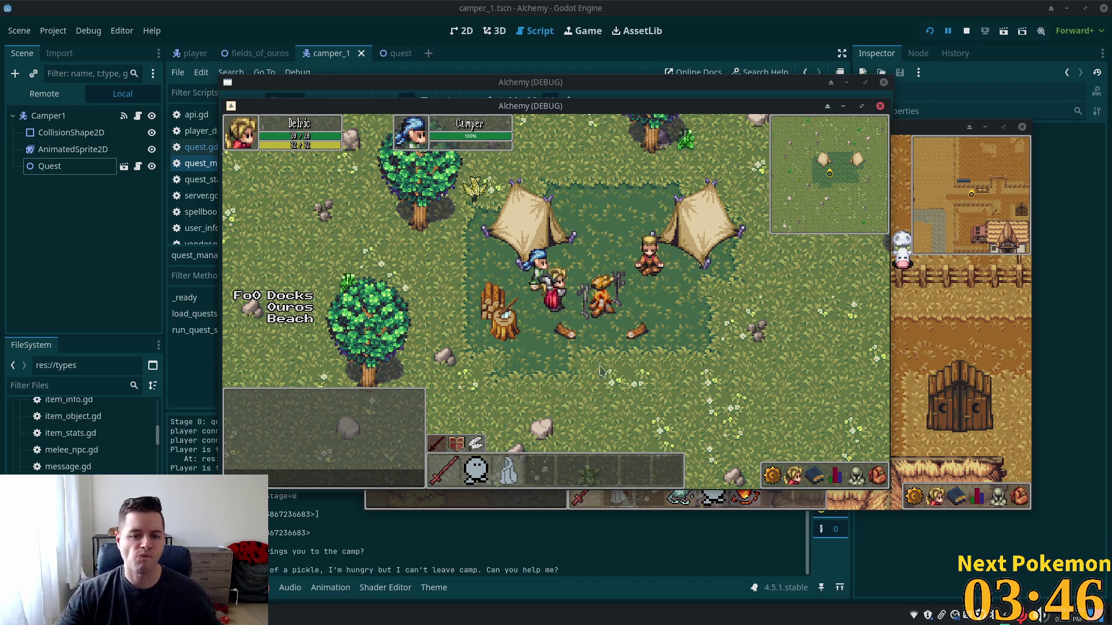
pyautogui.press('Down')
pyautogui.press('Right')
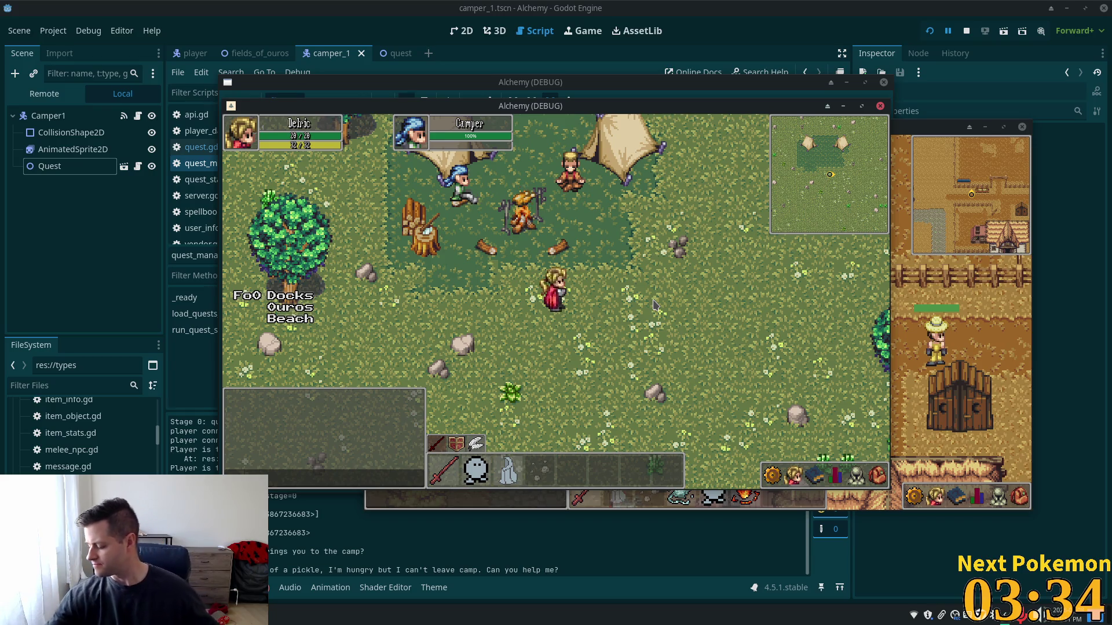
pyautogui.press('XF86AudioLowerVolume')
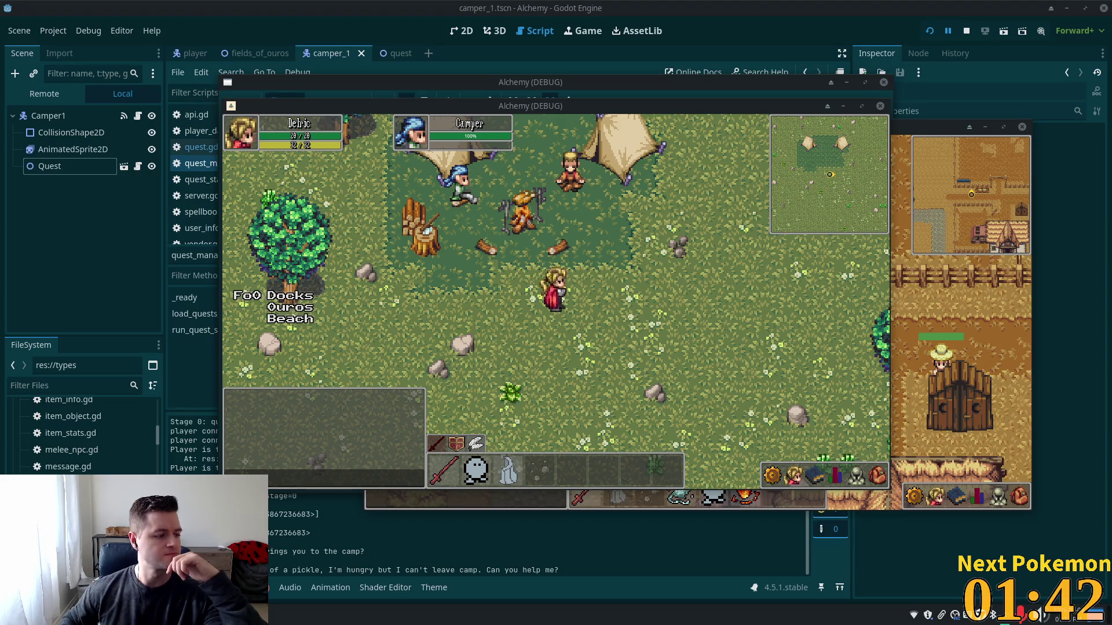
pyautogui.press('f')
pyautogui.press('f')
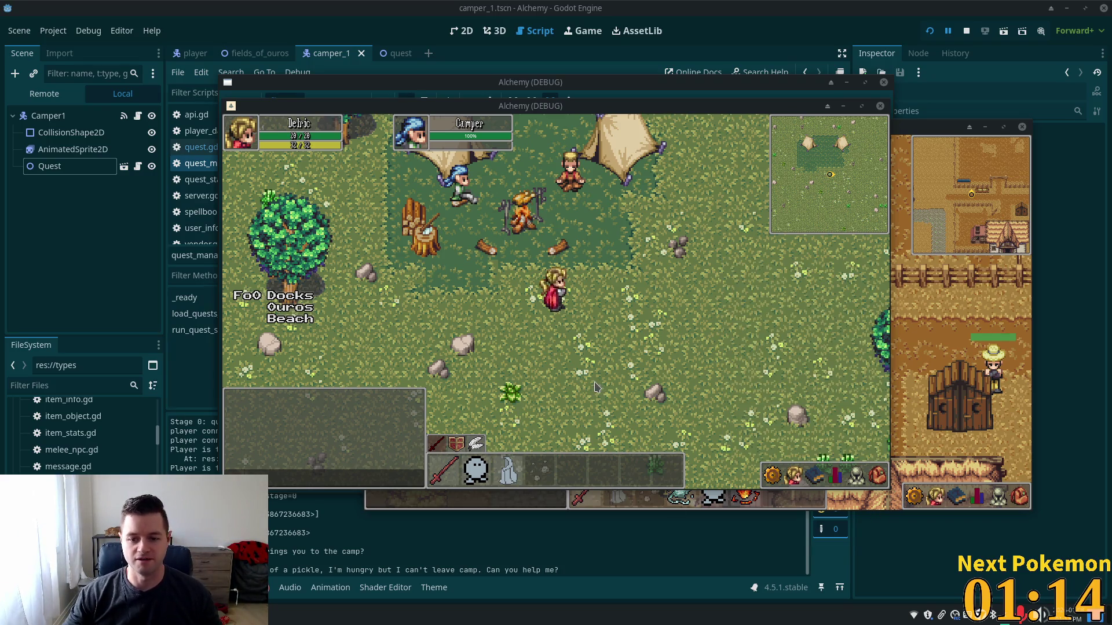
# Walk the character around and back left into the camp with the tents
pyautogui.press('Up')
pyautogui.press('Right')
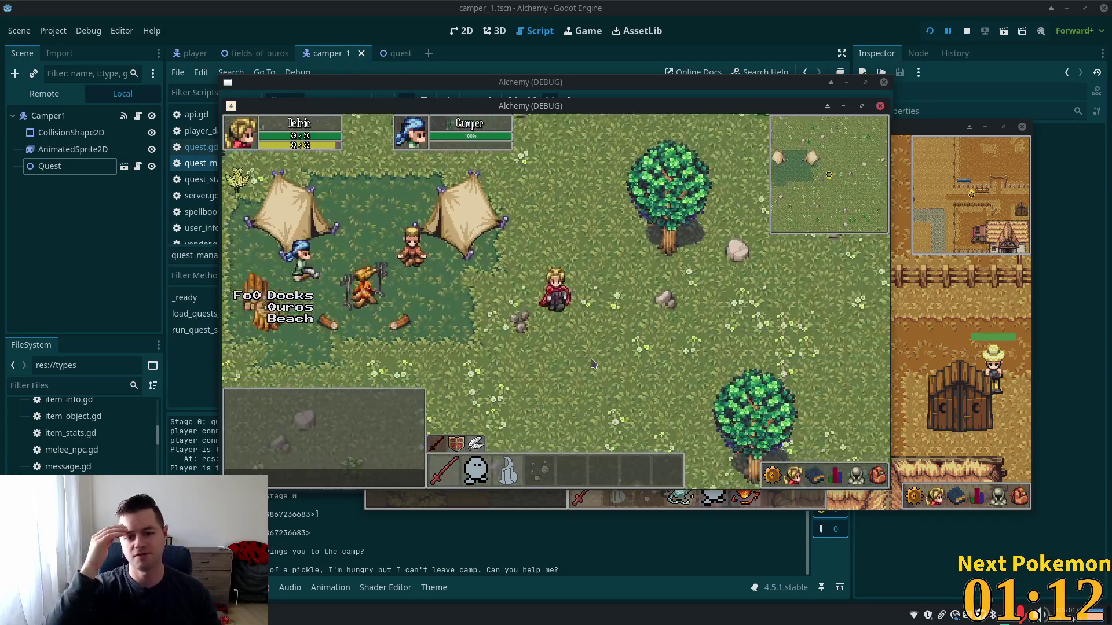
pyautogui.press('Left')
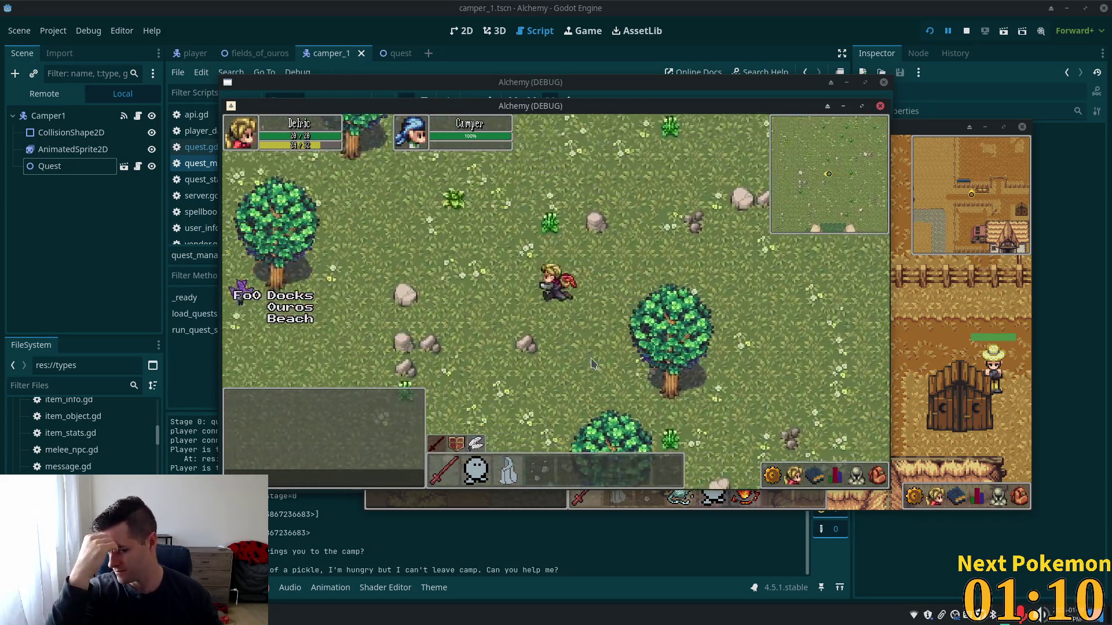
pyautogui.press('Up')
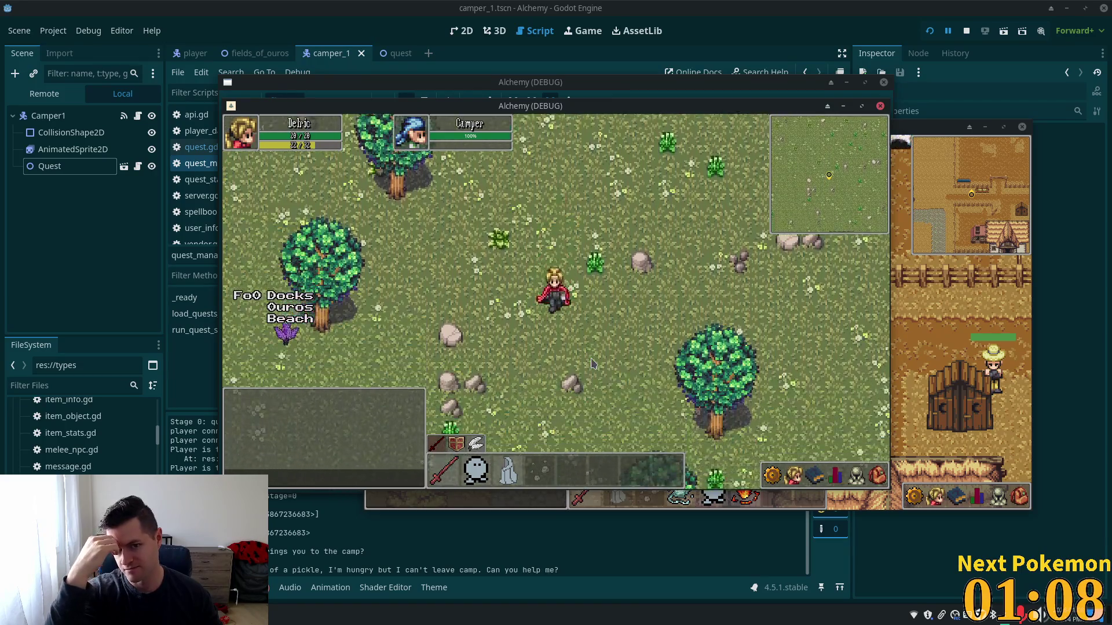
pyautogui.press('Down')
pyautogui.press('Right')
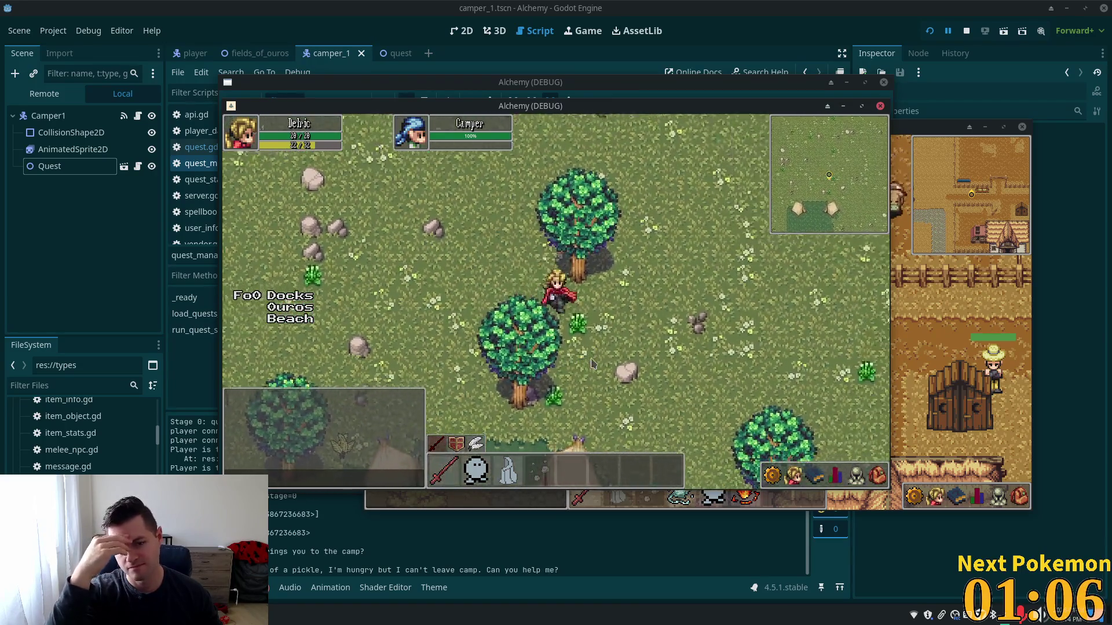
pyautogui.press('Down')
pyautogui.press('Right')
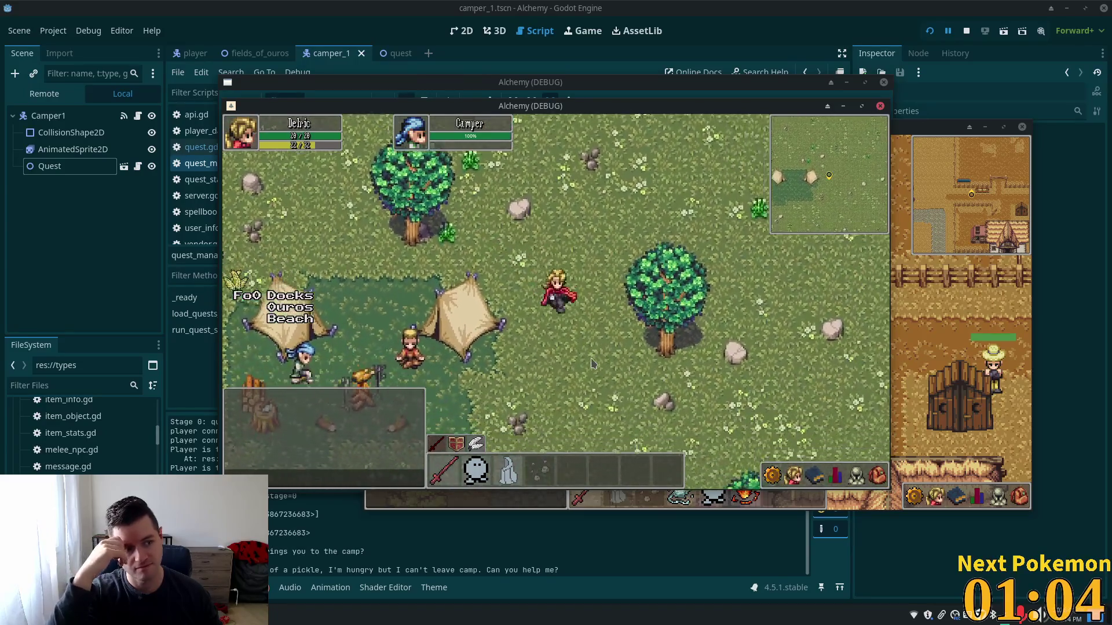
pyautogui.press('Left')
pyautogui.press('Down')
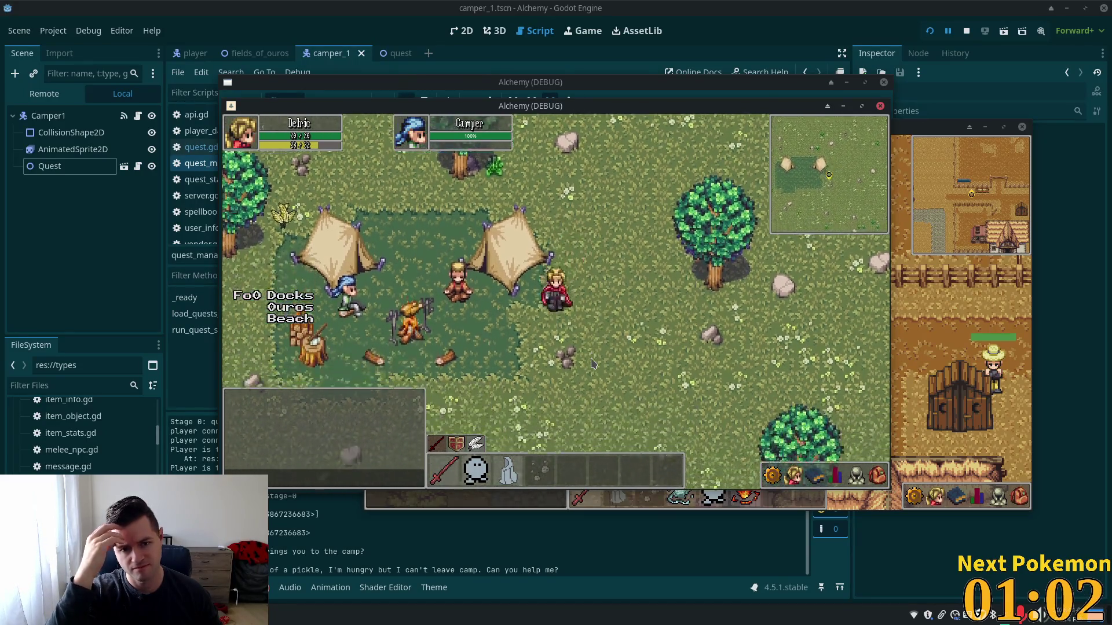
pyautogui.press('Down')
pyautogui.press('Left')
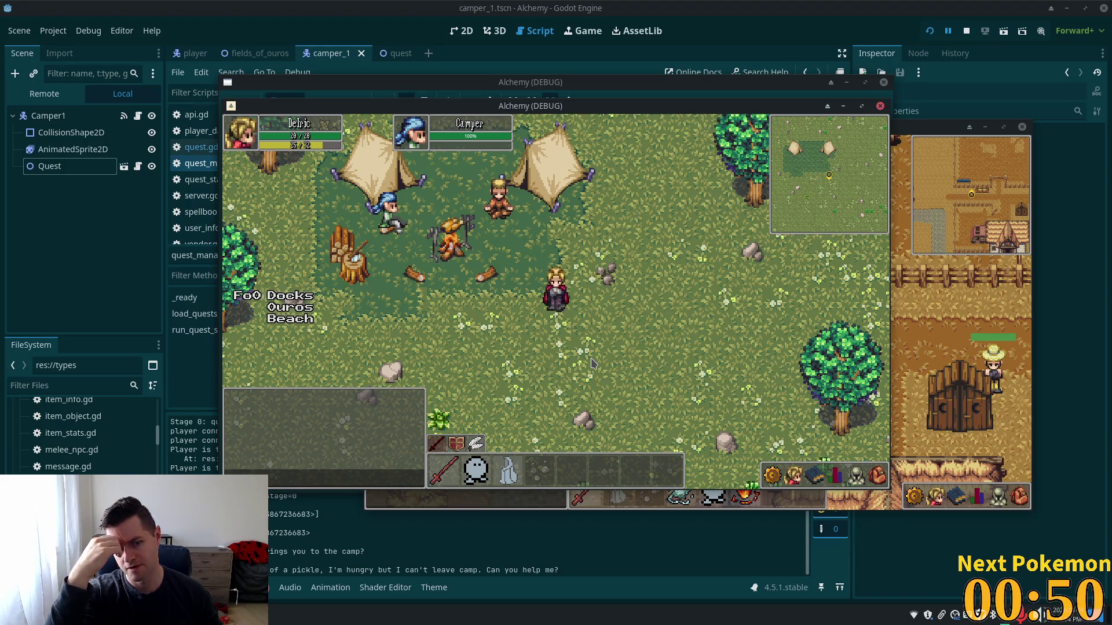
pyautogui.press('Left')
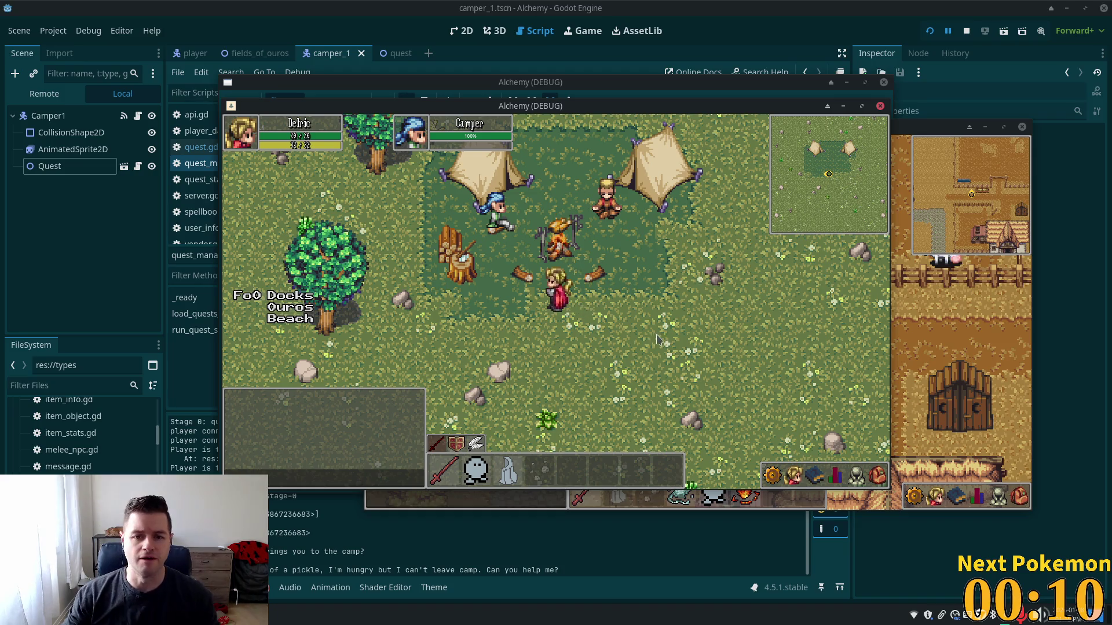
# Step north out of camp, walk back in, and face the character south
pyautogui.press('Up')
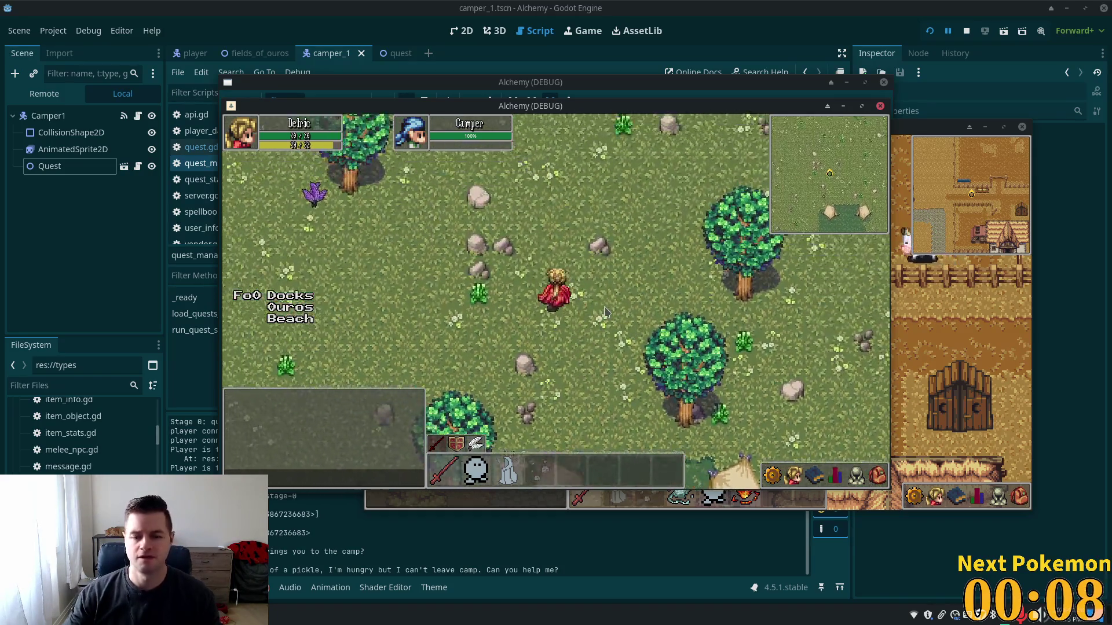
pyautogui.press('Down')
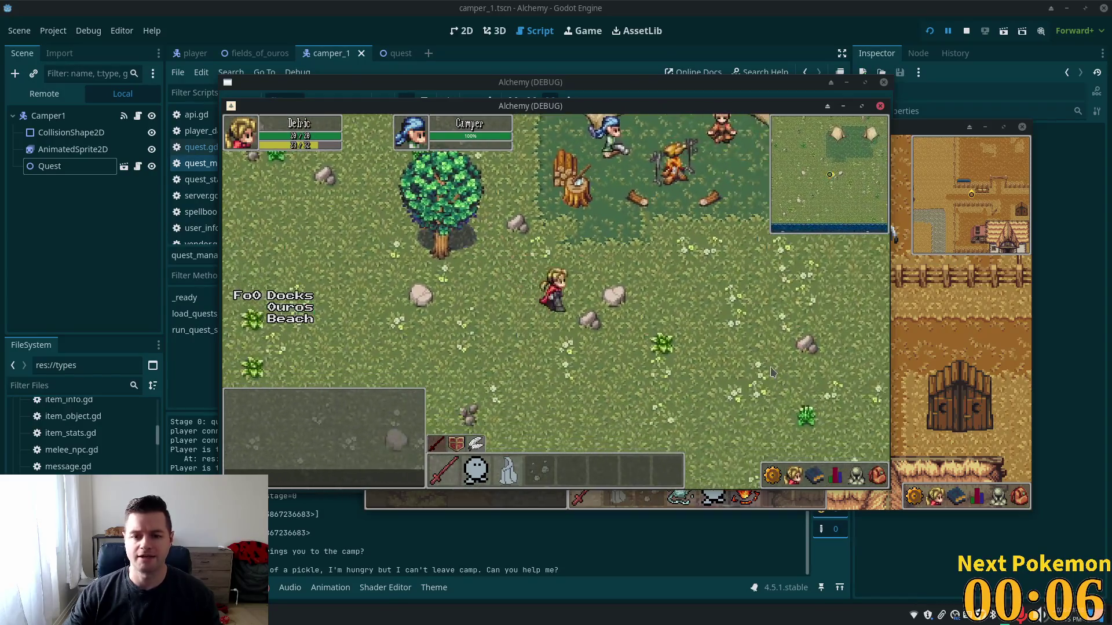
pyautogui.press('Right')
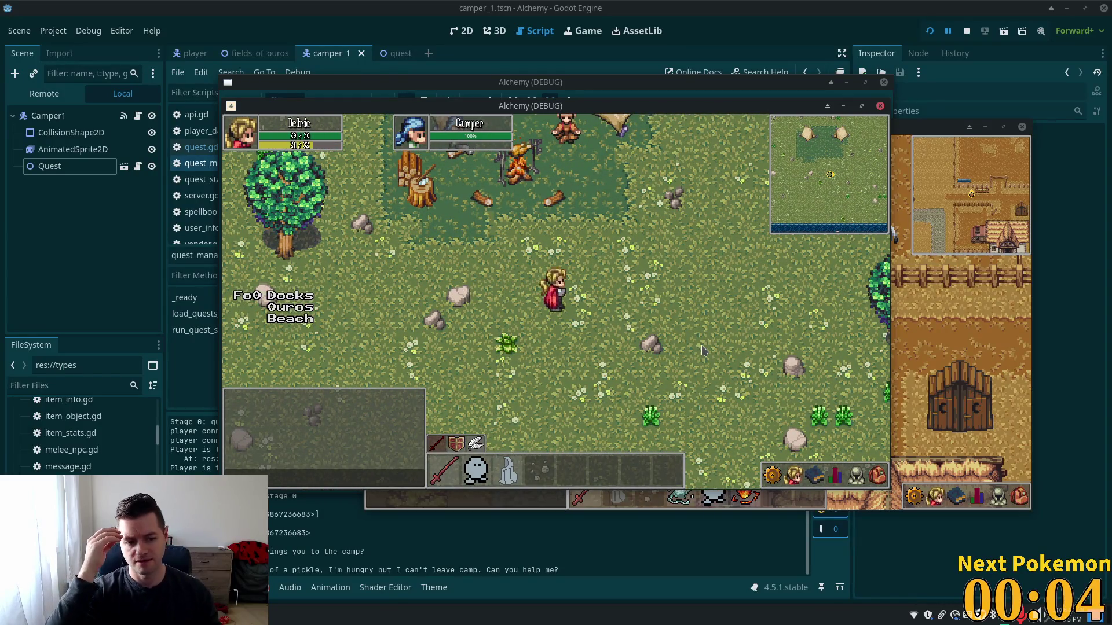
pyautogui.press('Up')
pyautogui.press('Left')
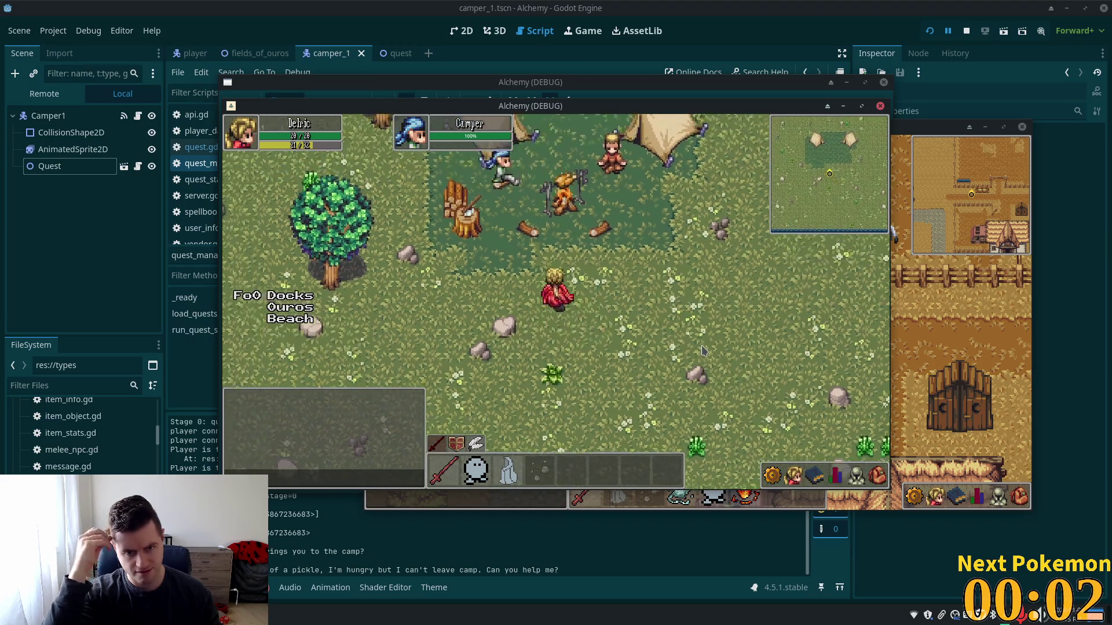
pyautogui.press('Down')
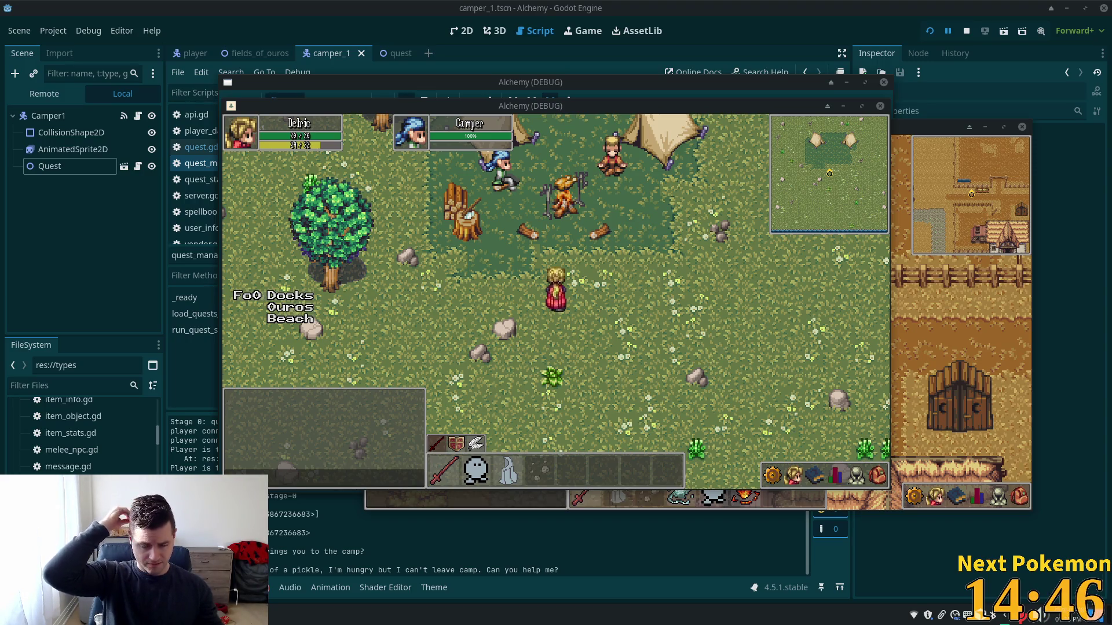
# Walk the character north once more, then return to the editor to find 'hud' resources
pyautogui.click(571, 284)
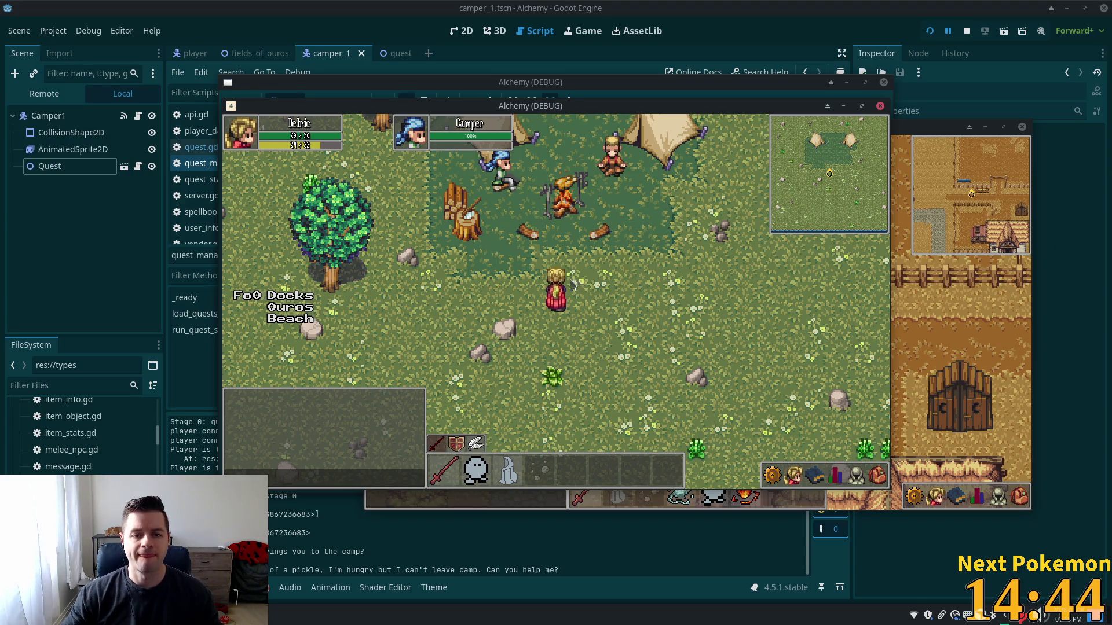
pyautogui.press('Up')
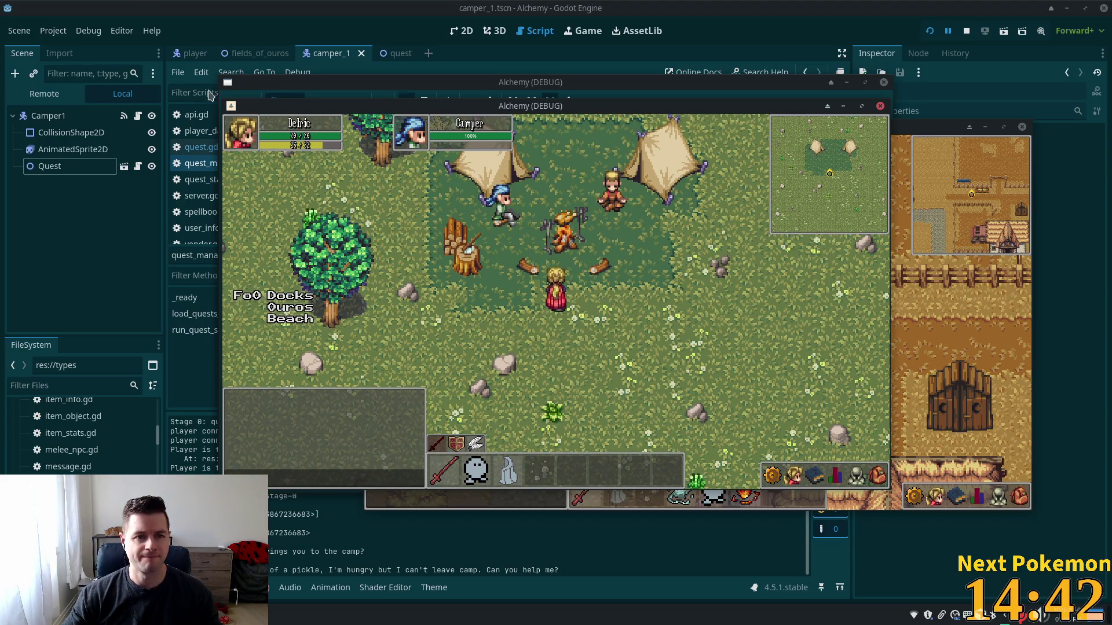
pyautogui.click(358, 54)
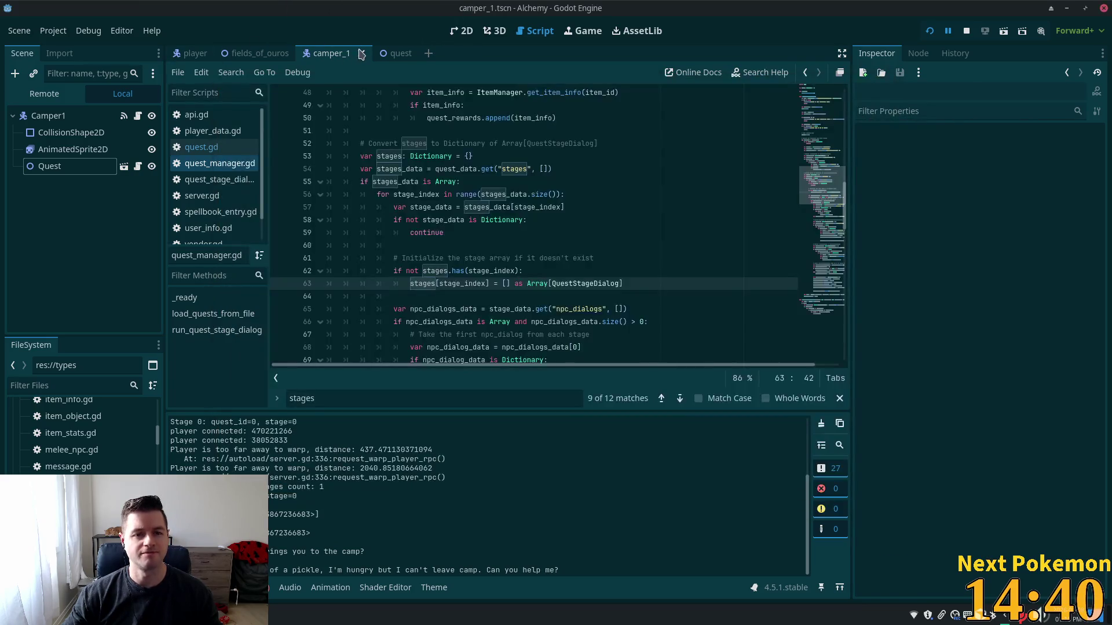
pyautogui.click(361, 53)
# Open the hud.tscn scene from the Select Resource list
pyautogui.write('d')
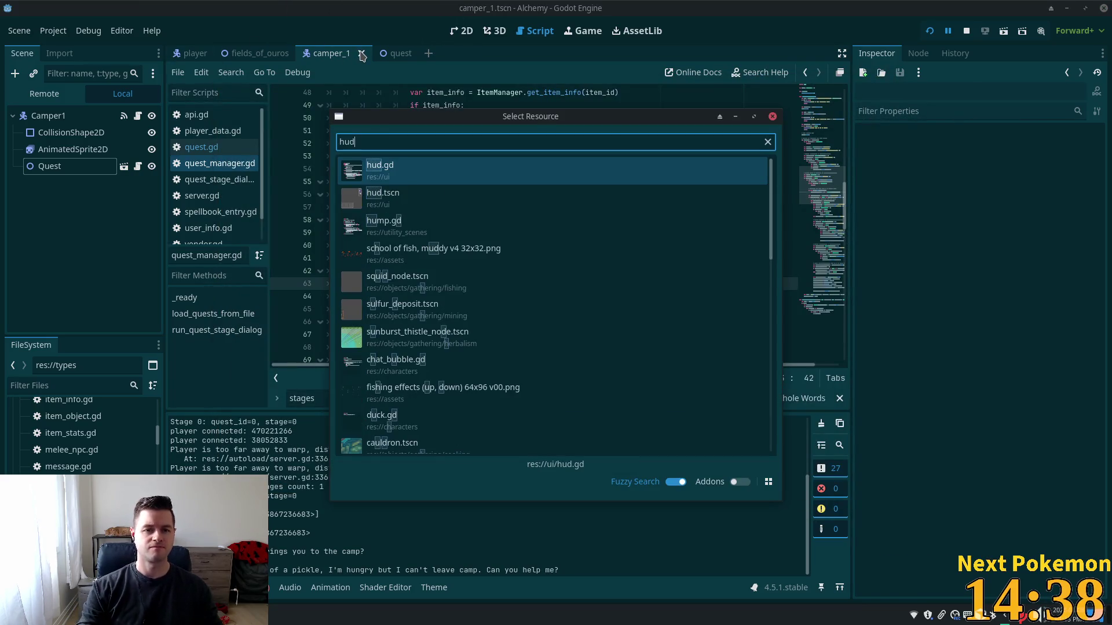
pyautogui.press('Down')
pyautogui.press('Return')
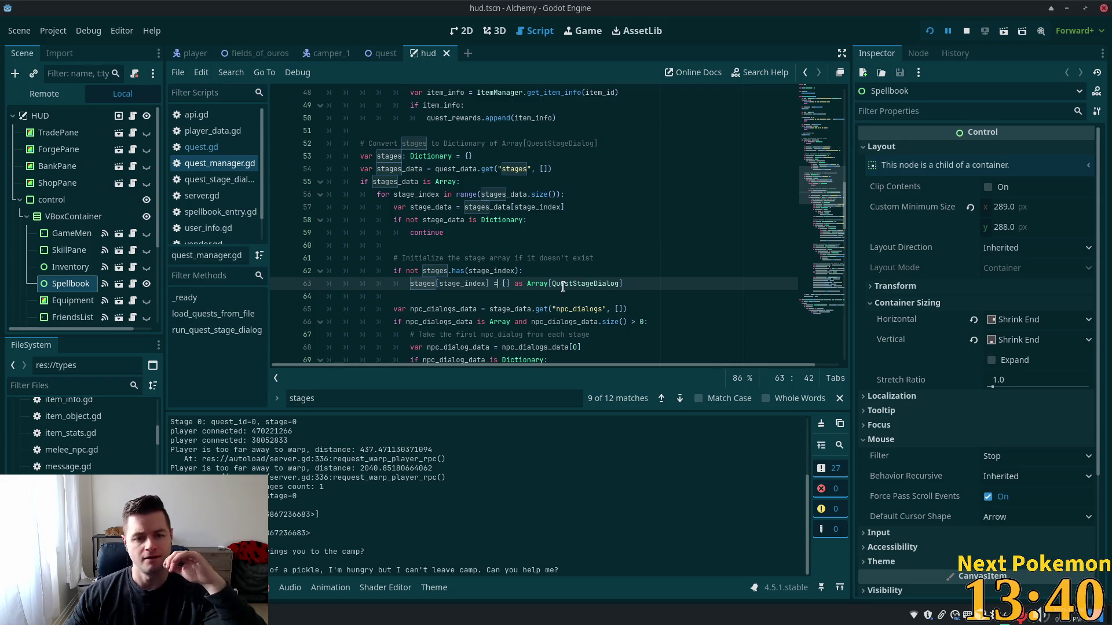
# In the 2D view, add a ColorRect child node under the HUD root
pyautogui.click(462, 31)
pyautogui.scroll(-2, 494, 246)
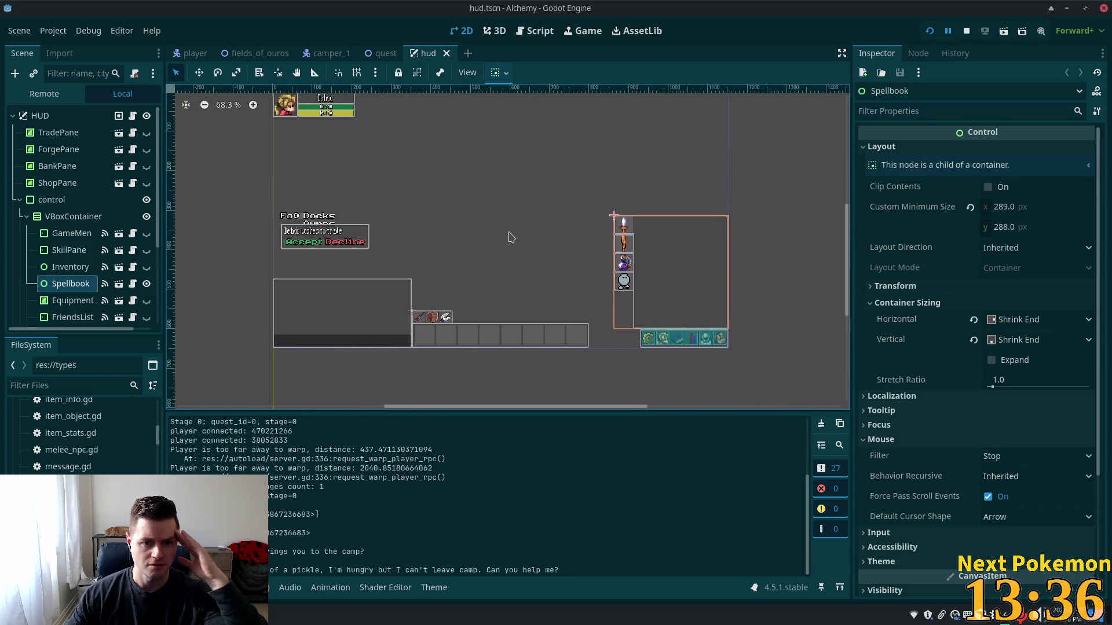
pyautogui.scroll(3, 485, 253)
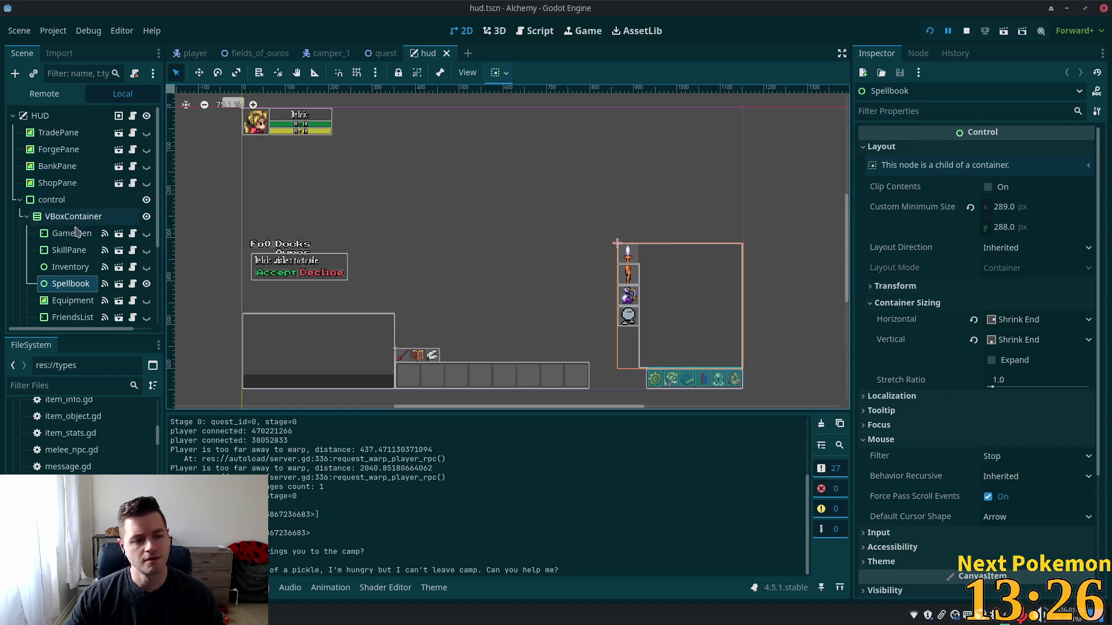
pyautogui.click(19, 200)
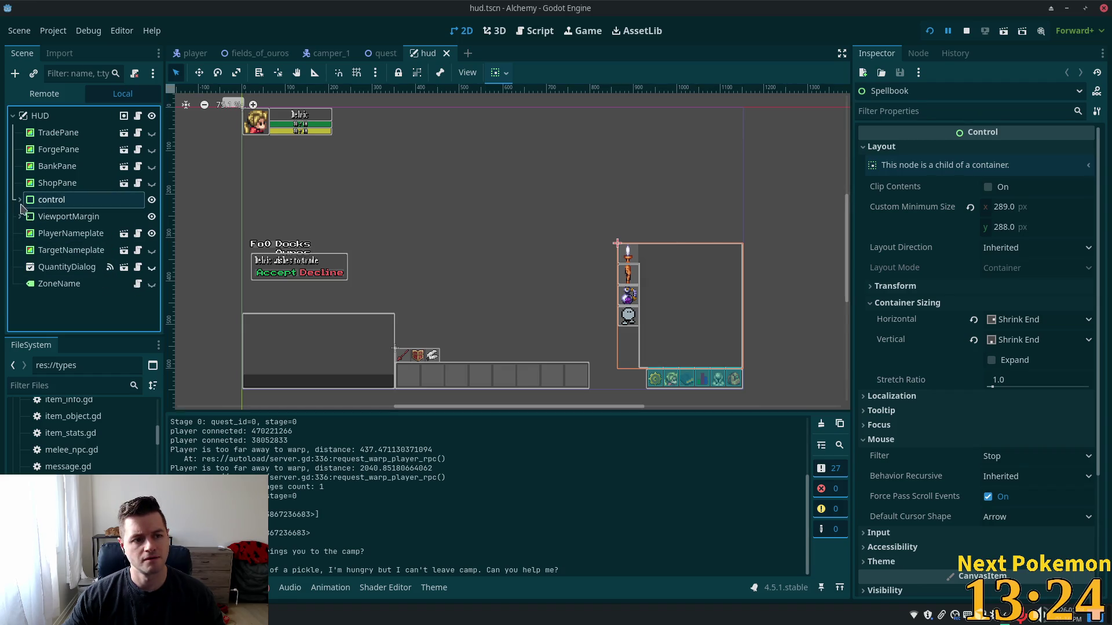
pyautogui.rightClick(44, 115)
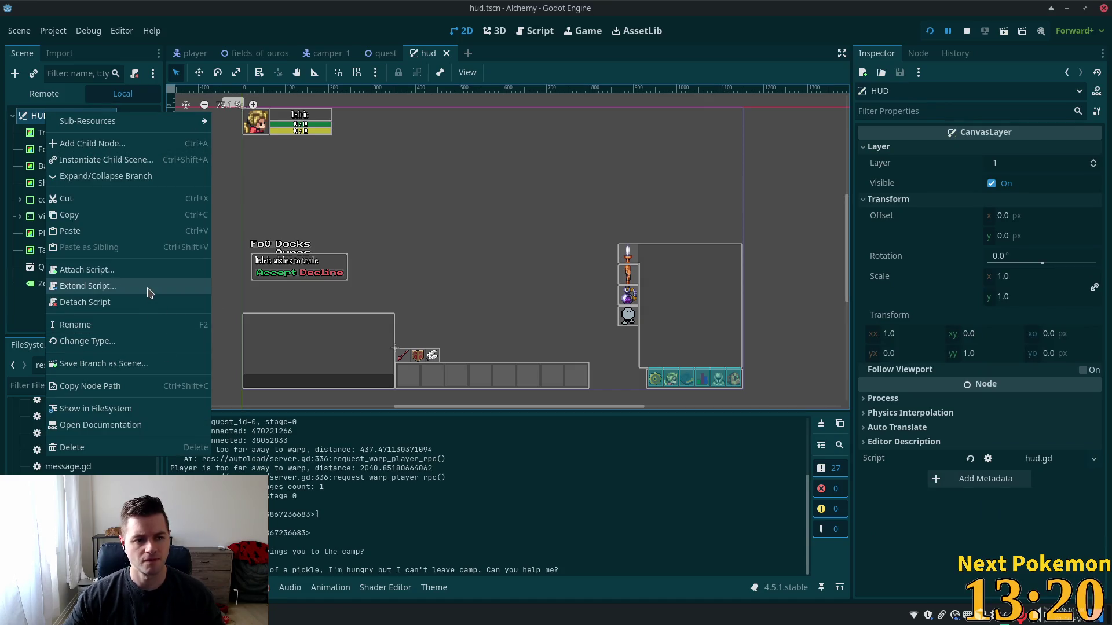
pyautogui.click(90, 143)
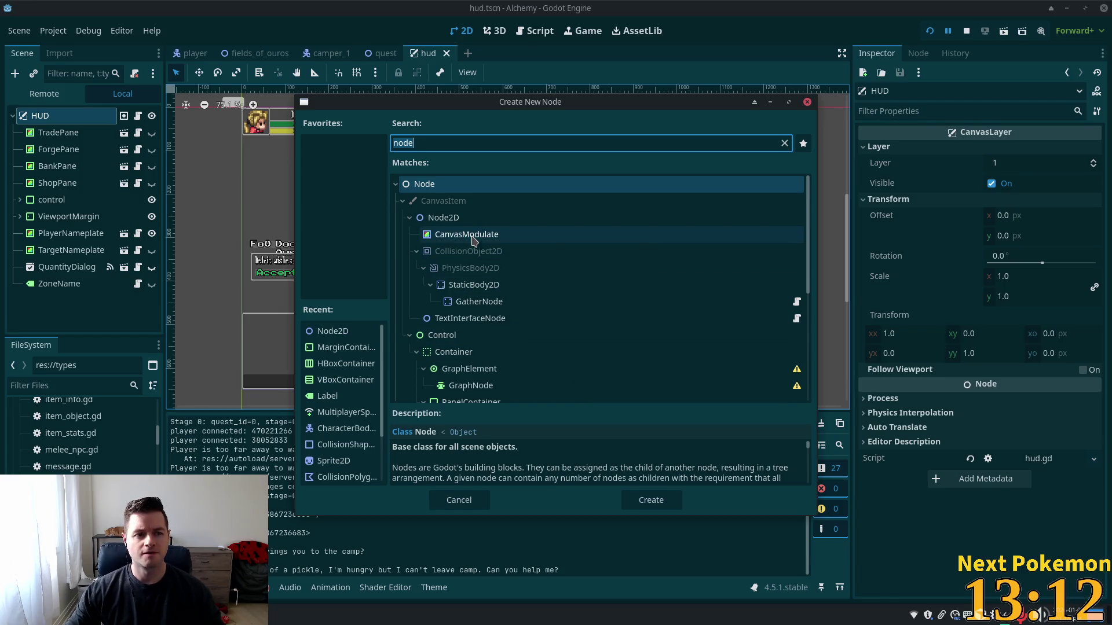
pyautogui.scroll(-3, 640, 331)
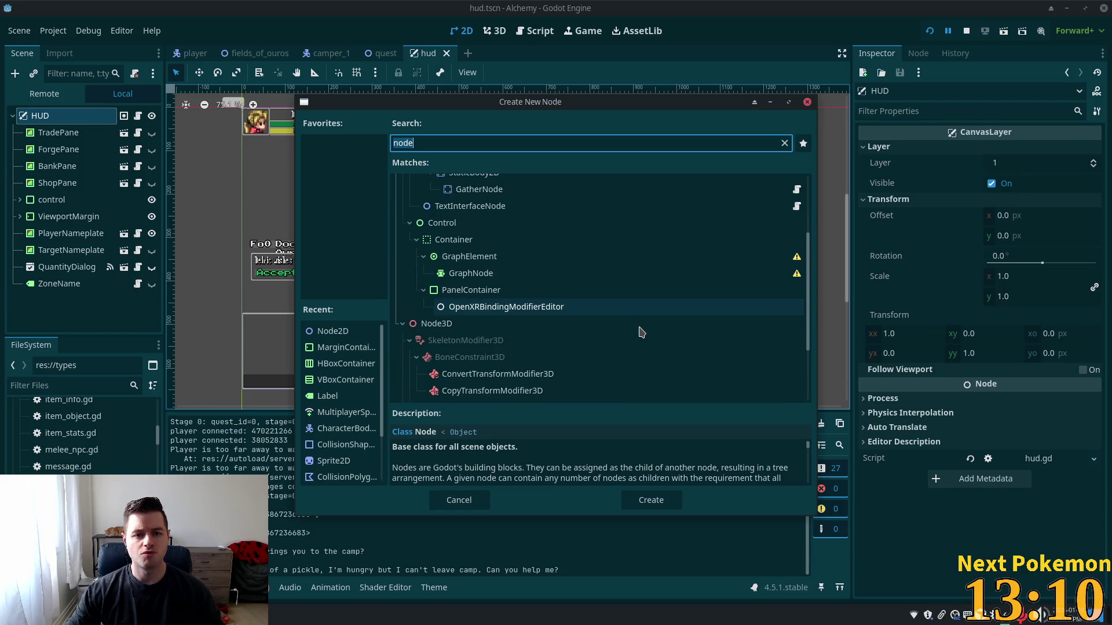
pyautogui.scroll(-1, 664, 311)
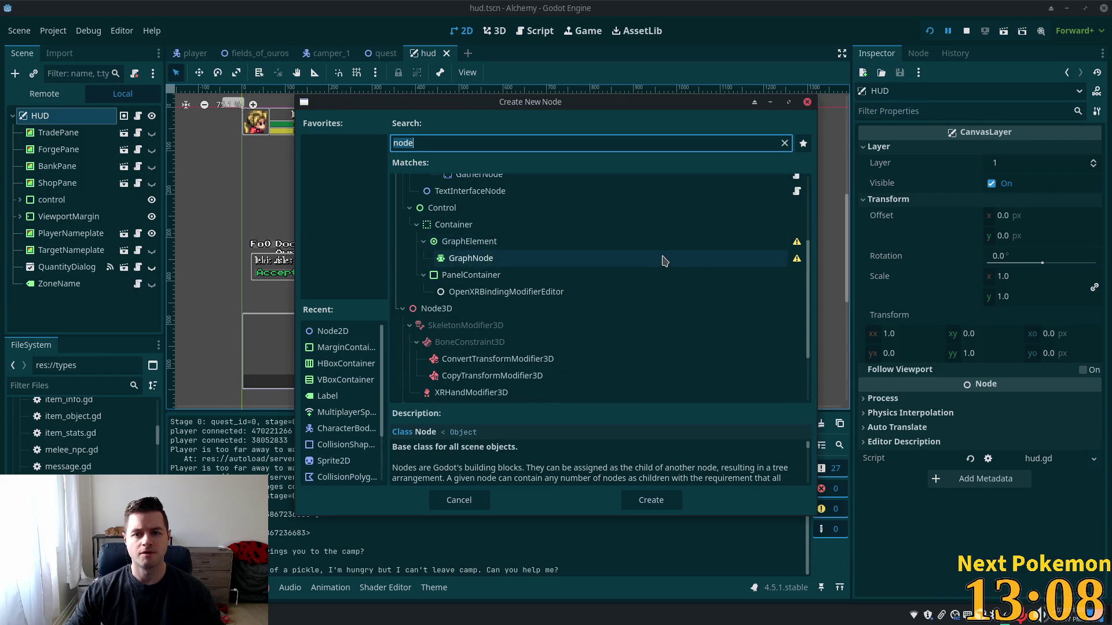
pyautogui.write('pan')
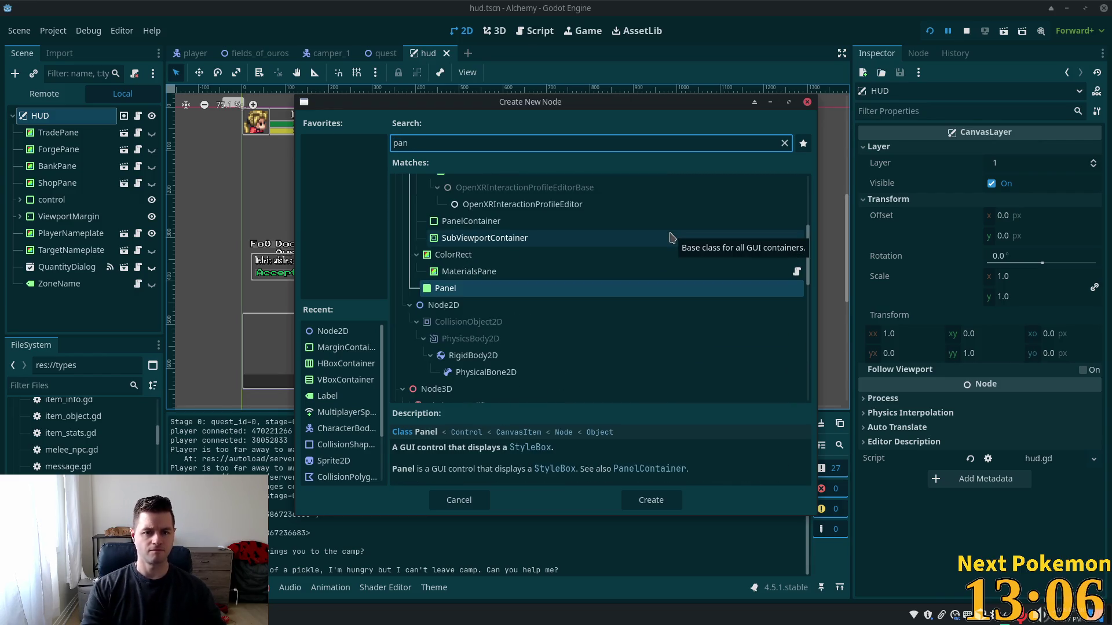
pyautogui.doubleClick(505, 257)
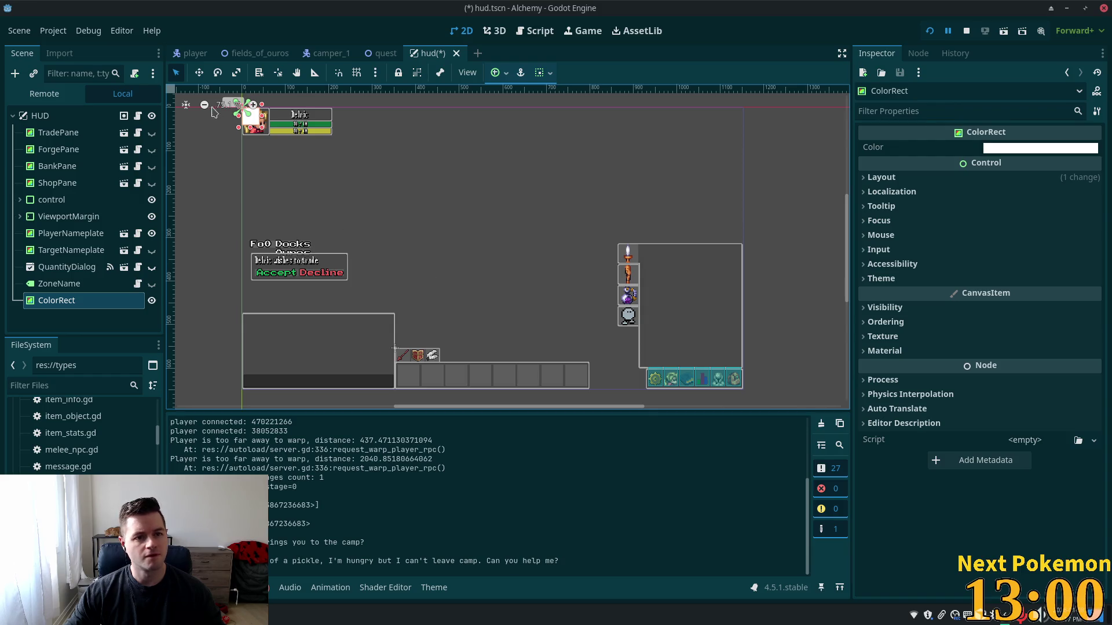
# Move the ColorRect toward the HUD centre and stretch it into a wide rectangle
pyautogui.click(199, 72)
pyautogui.moveTo(262, 125)
pyautogui.mouseDown()
pyautogui.moveTo(434, 276)
pyautogui.moveTo(401, 239)
pyautogui.mouseUp()
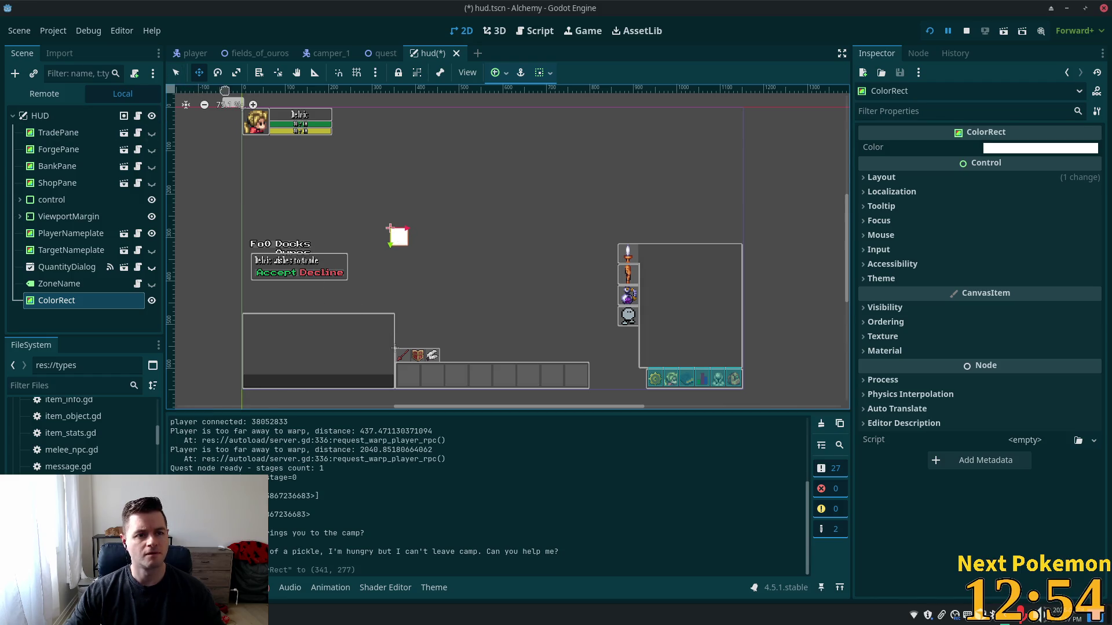
pyautogui.click(179, 78)
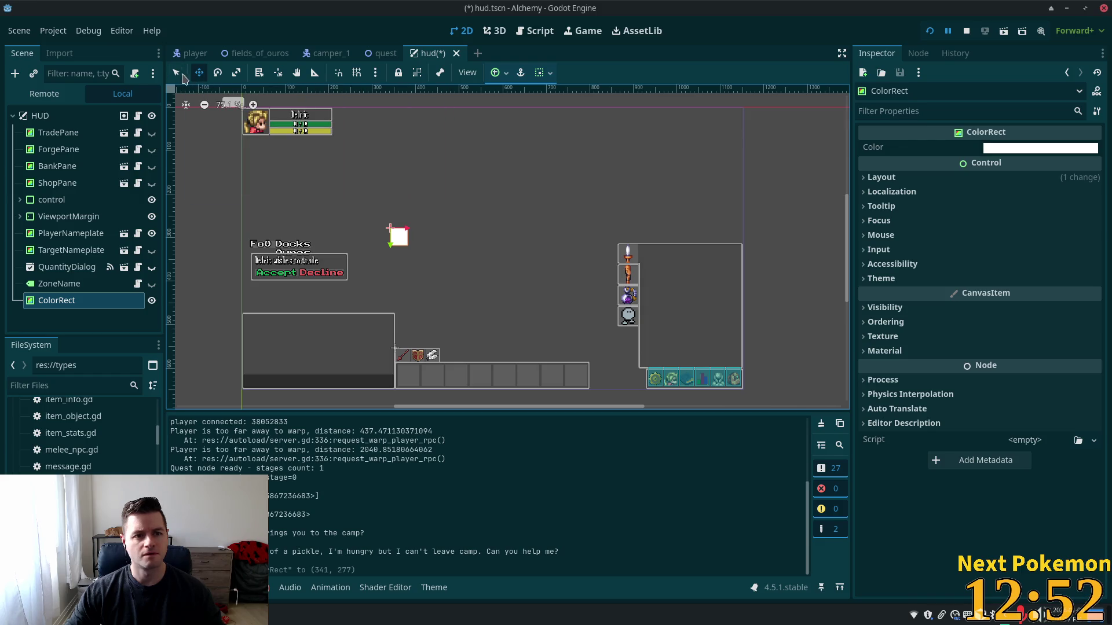
pyautogui.moveTo(407, 250)
pyautogui.mouseDown()
pyautogui.moveTo(554, 306)
pyautogui.moveTo(617, 310)
pyautogui.mouseUp()
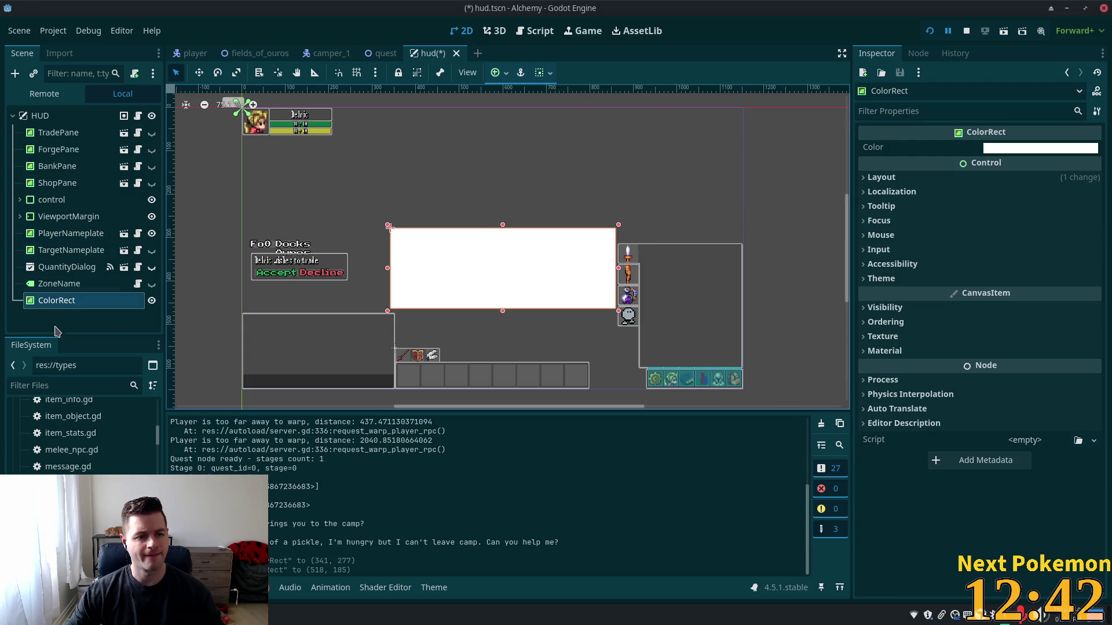
# Rename the ColorRect node to 'DialogPane'
pyautogui.click(51, 306)
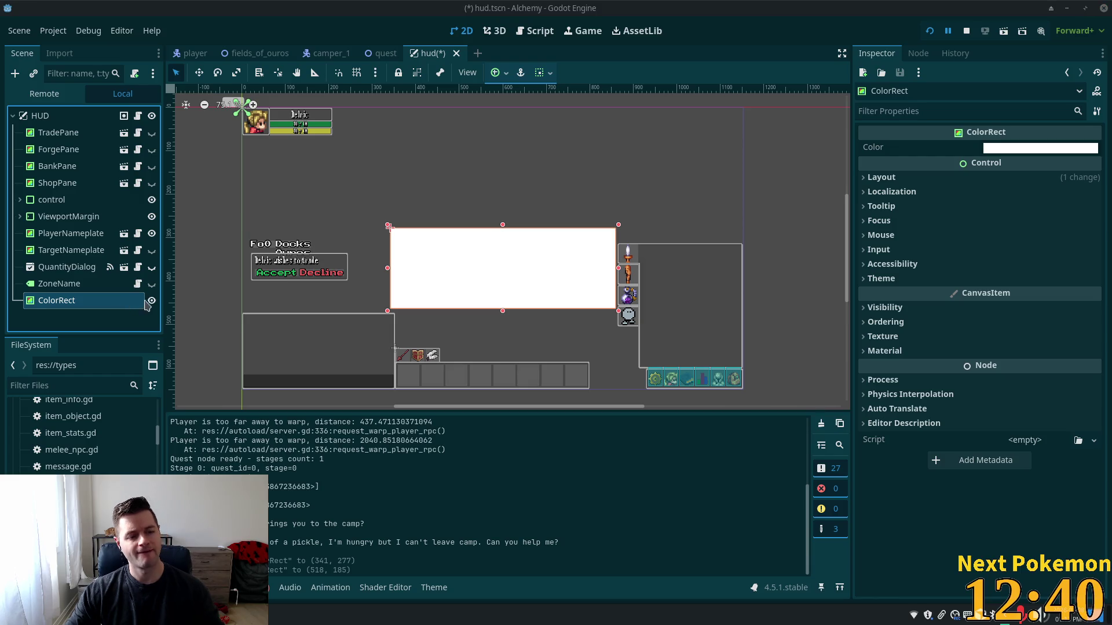
pyautogui.press('F2')
pyautogui.write('Dialo')
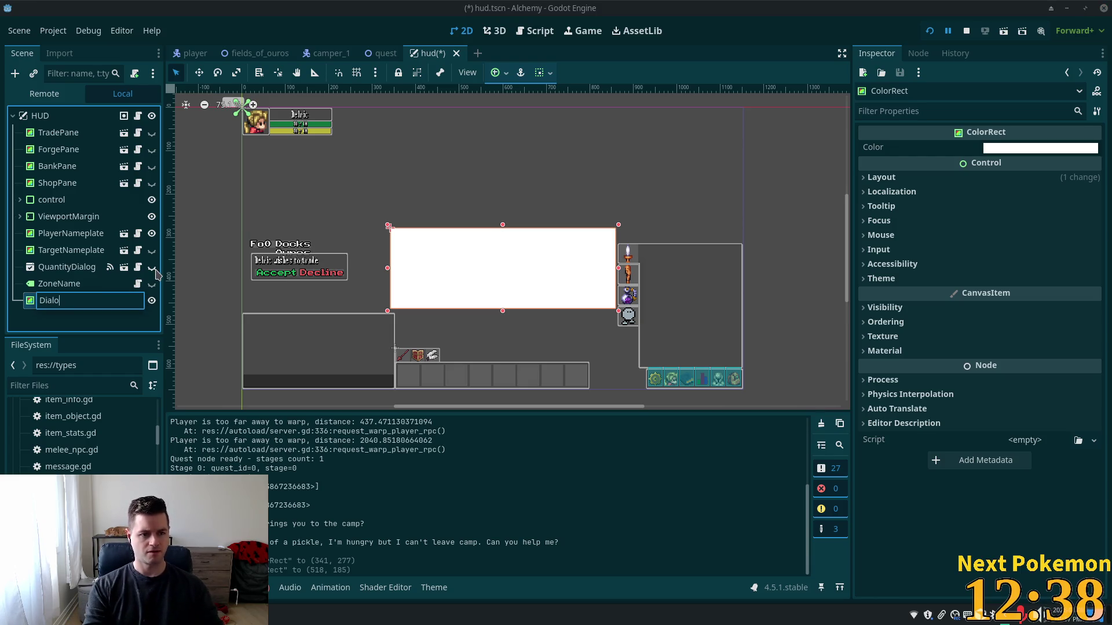
pyautogui.write('gPane')
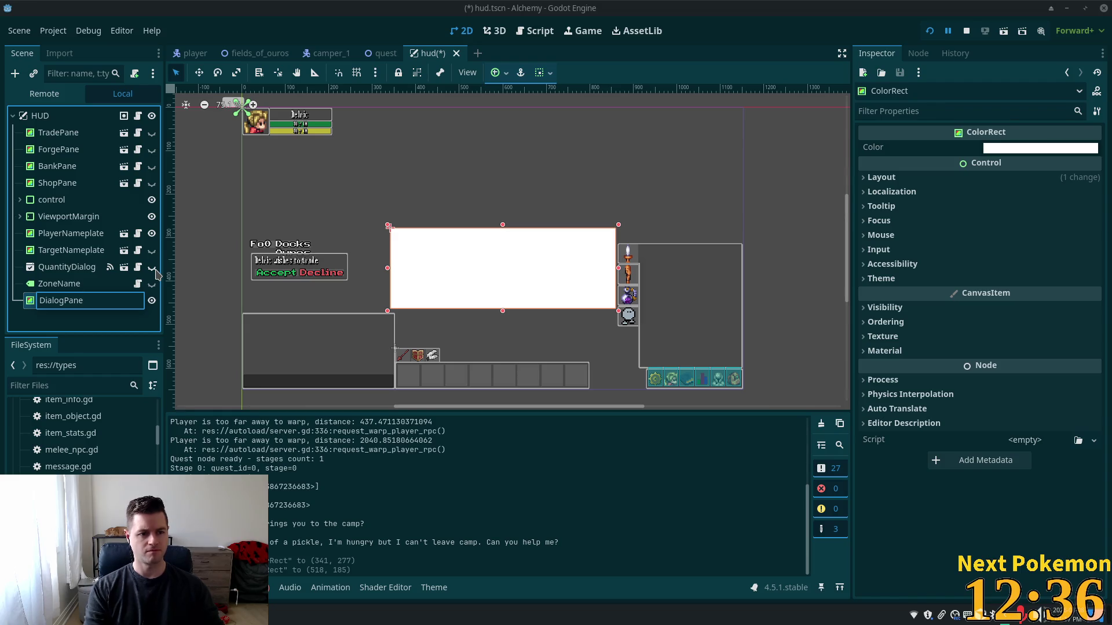
pyautogui.press('Return')
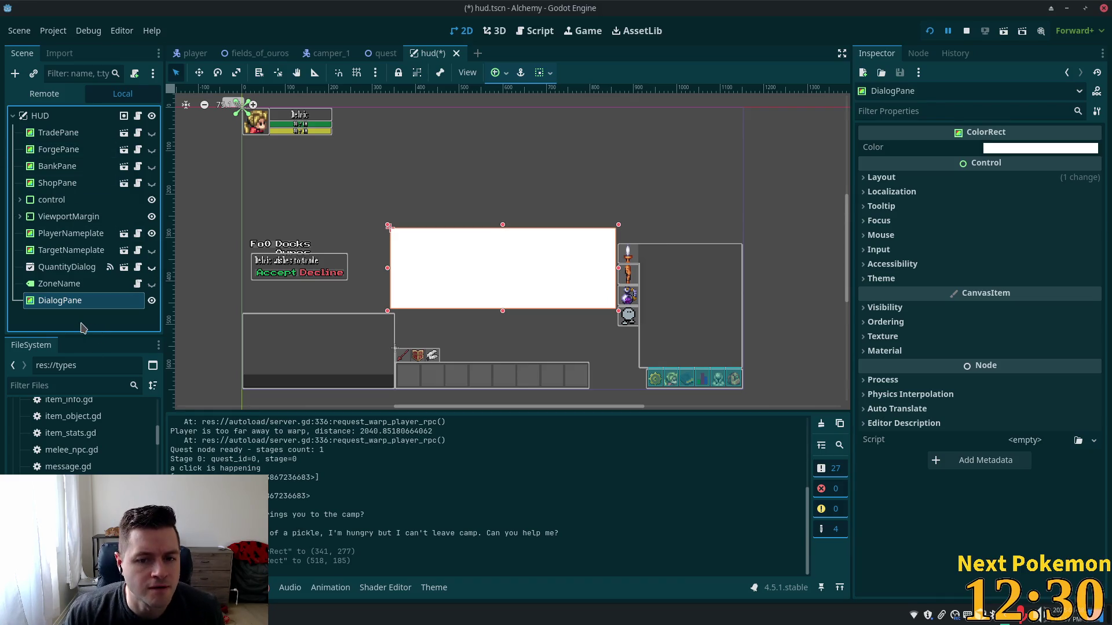
# Check ForgePane's Color hex code in the Inspector for reference
pyautogui.click(68, 156)
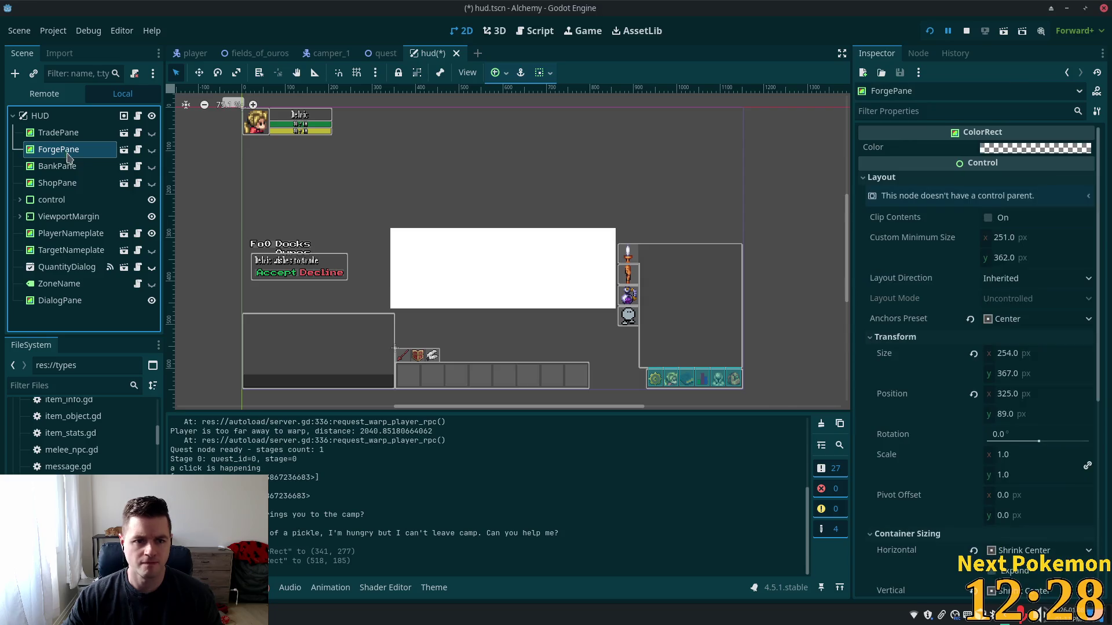
pyautogui.click(1011, 149)
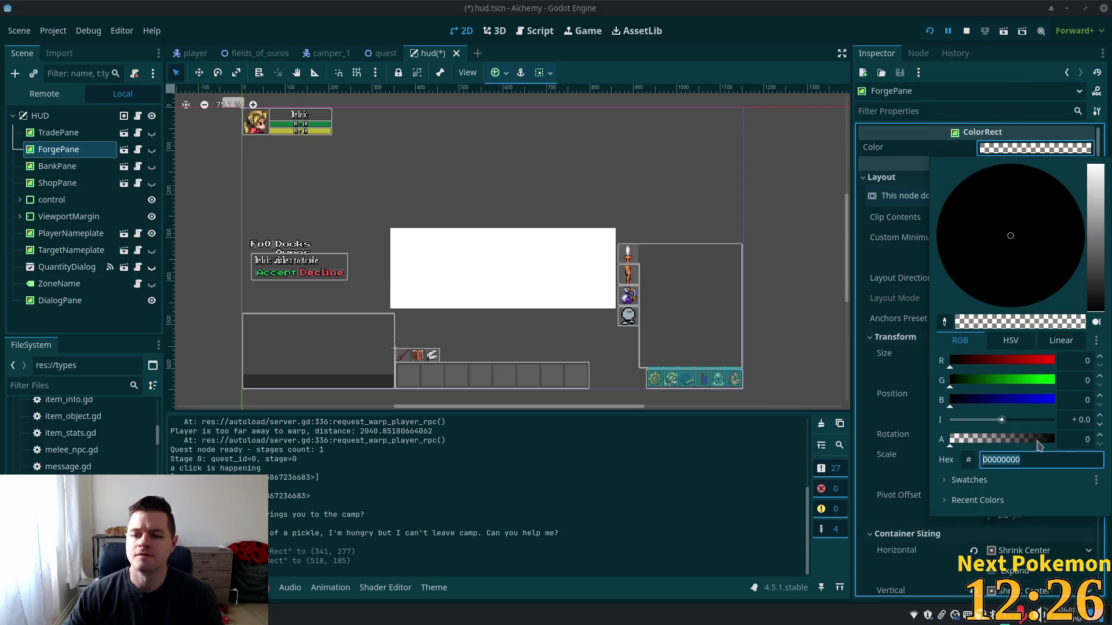
pyautogui.click(1020, 461)
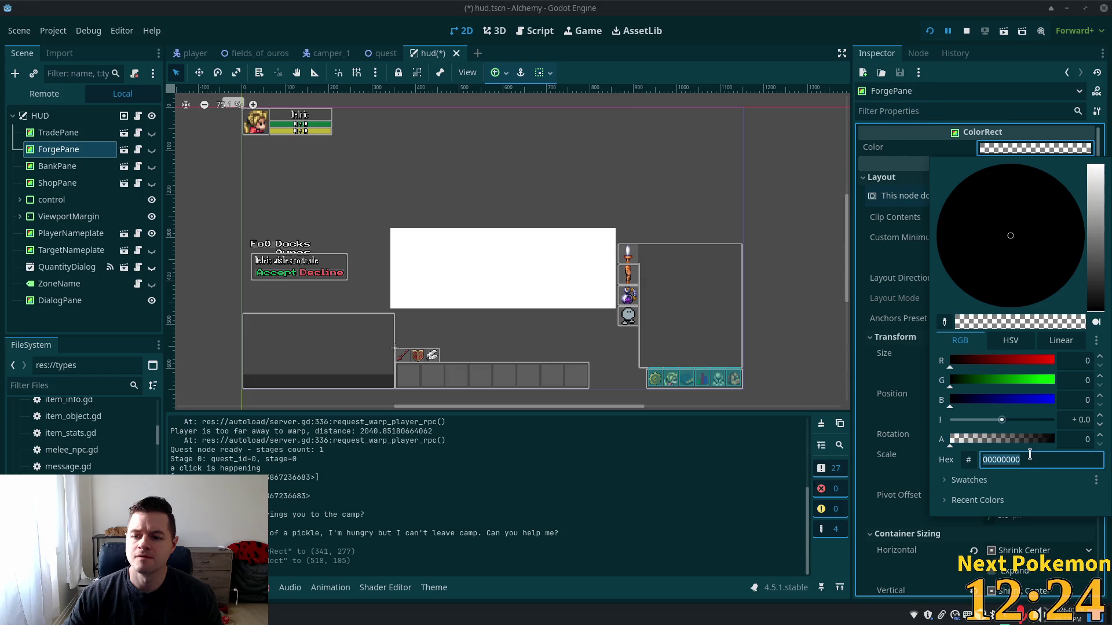
pyautogui.click(1030, 461)
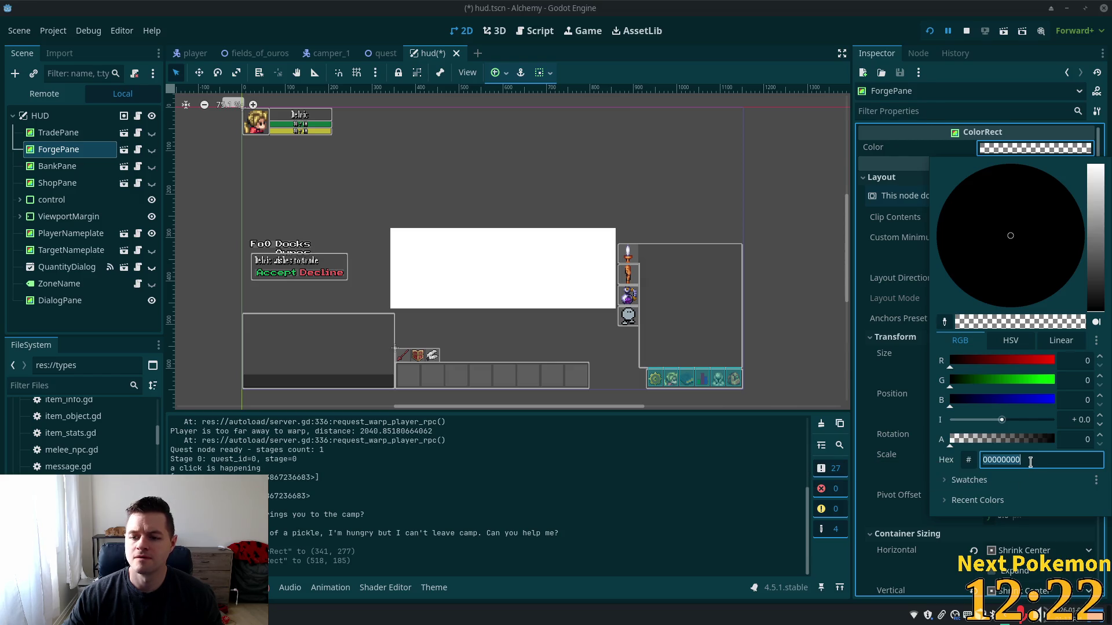
# Set DialogPane's Color hex to 00000000 so it is fully transparent
pyautogui.click(81, 300)
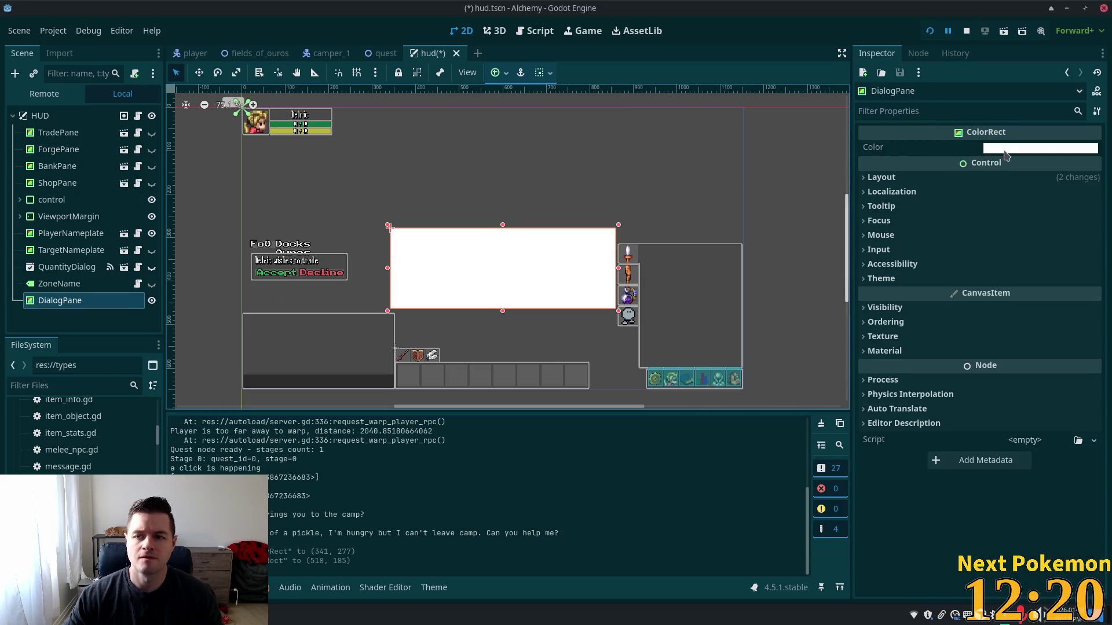
pyautogui.click(1006, 150)
pyautogui.click(1012, 459)
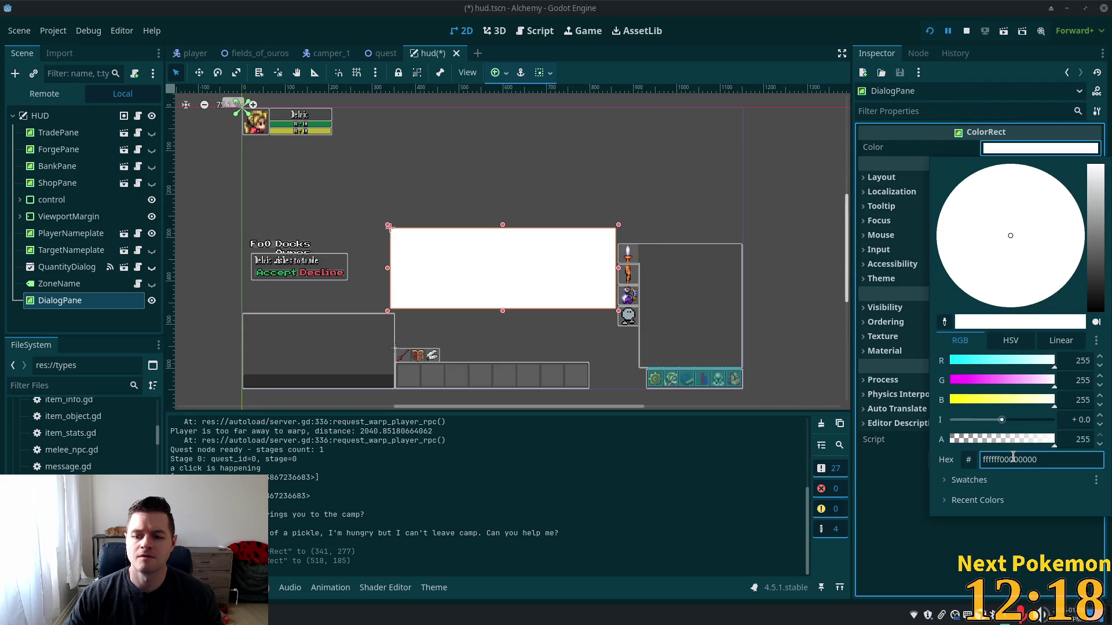
pyautogui.press('Tab')
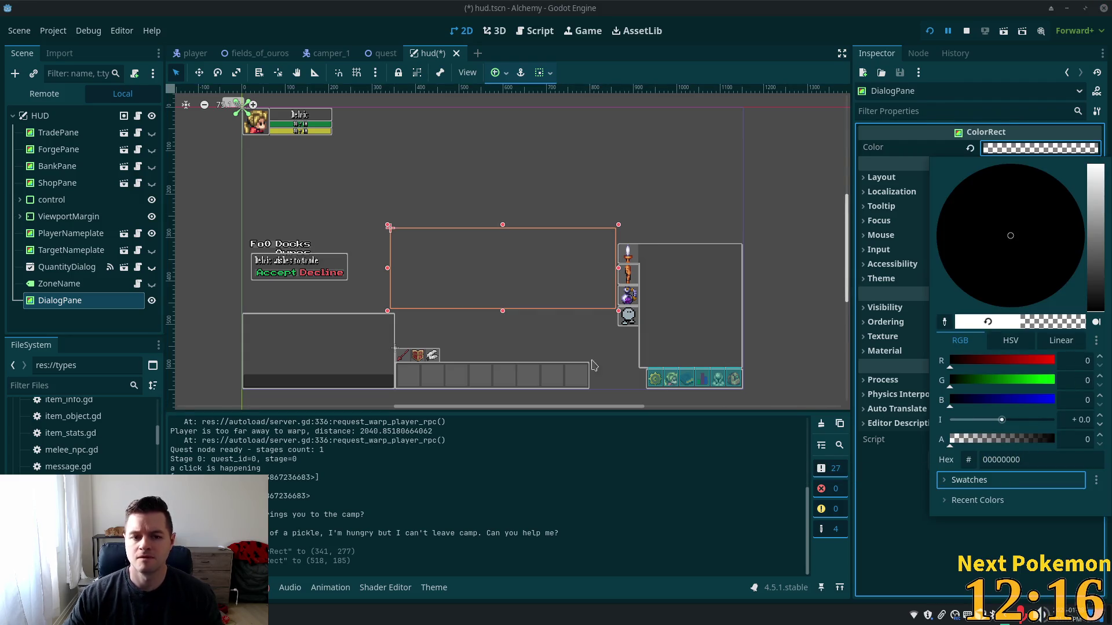
pyautogui.click(55, 258)
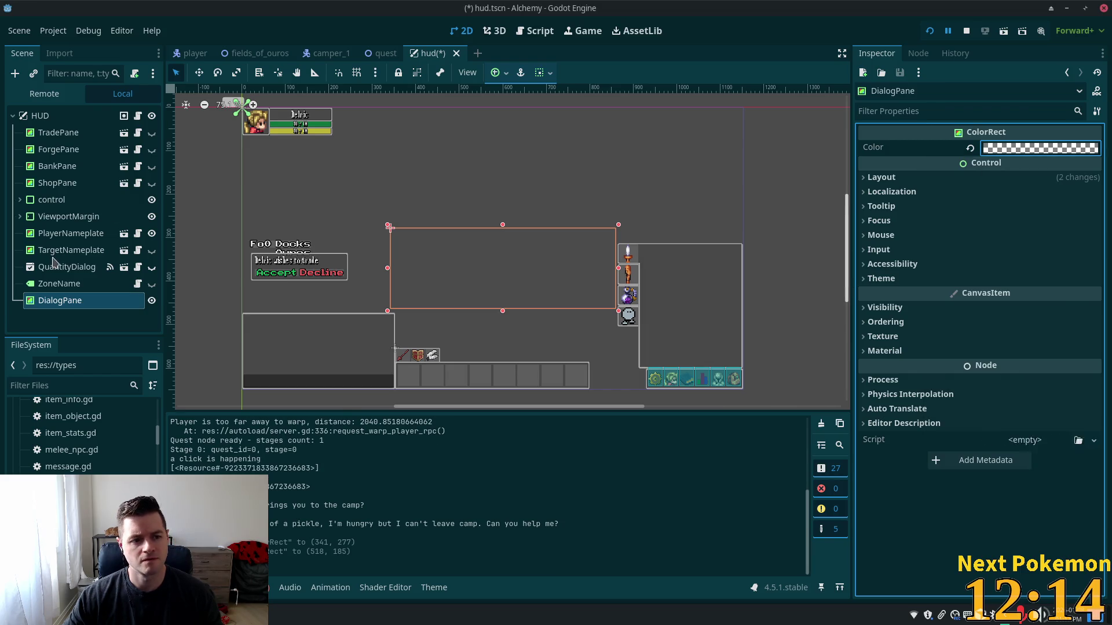
pyautogui.click(64, 250)
# Save the DialogPane branch as its own scene, dialog_pane.tscn
pyautogui.click(82, 304)
pyautogui.rightClick(81, 307)
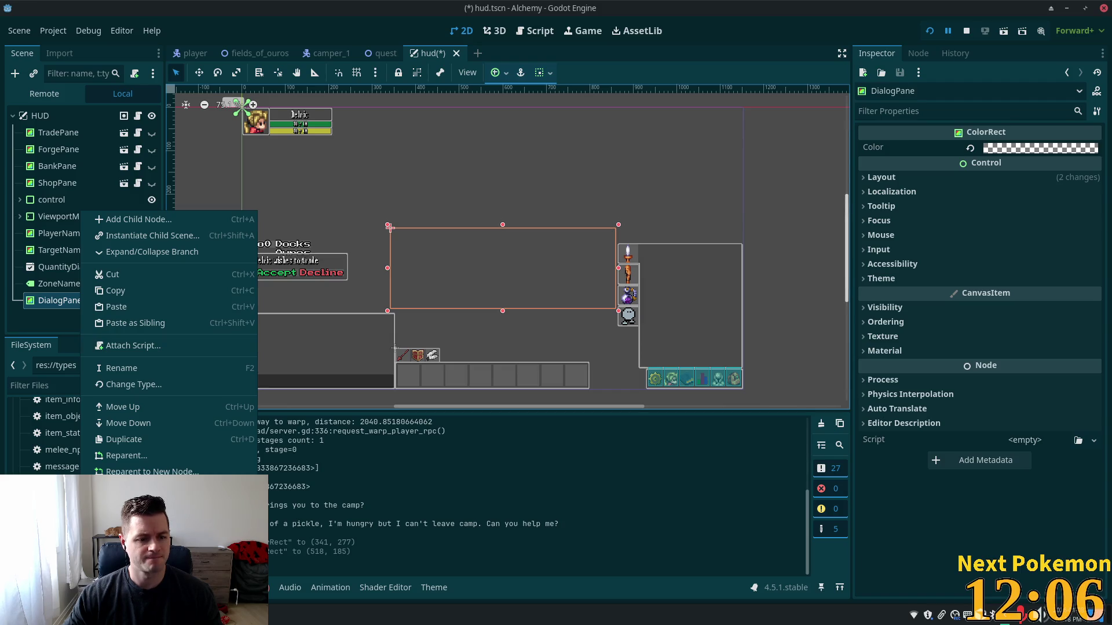
pyautogui.click(144, 509)
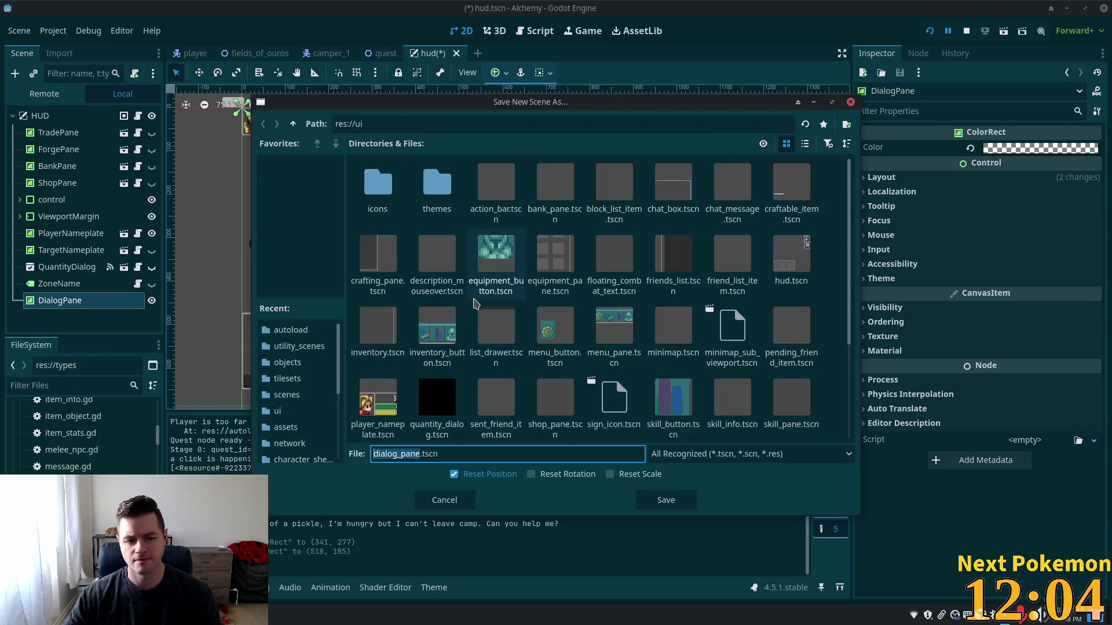
pyautogui.click(666, 501)
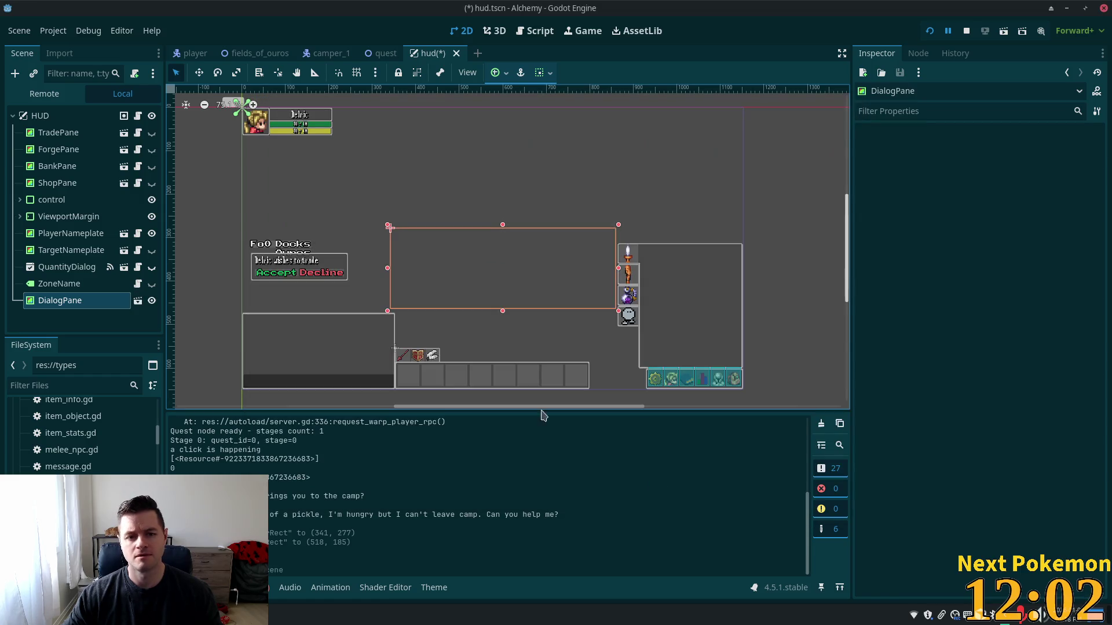
# Look at the TradePane scene for reference, then open the dialog_pane scene from HUD
pyautogui.click(63, 134)
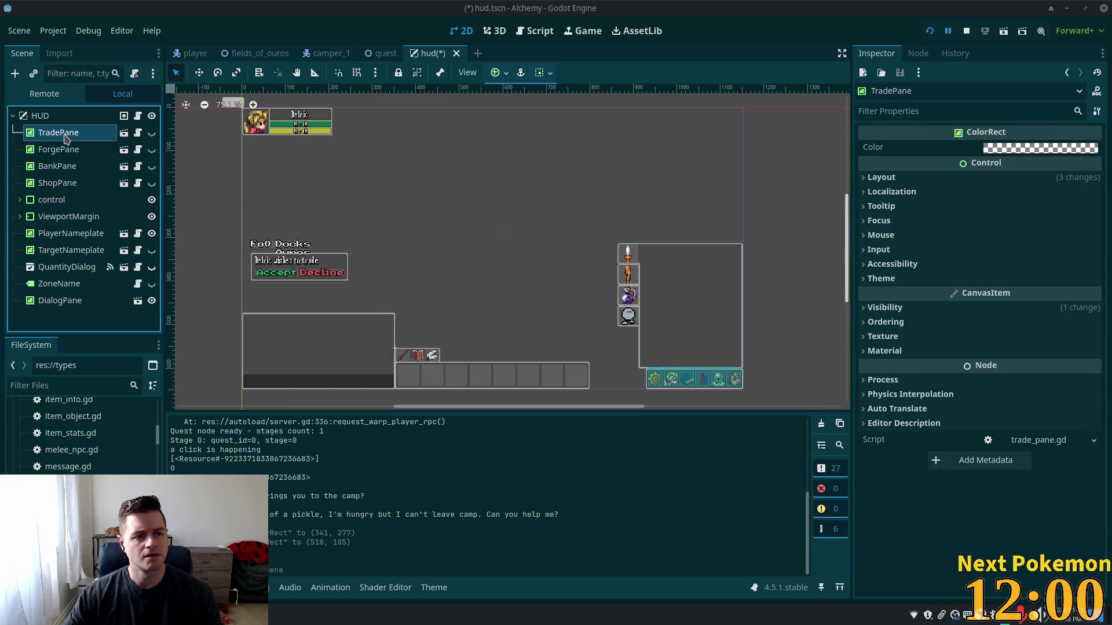
pyautogui.click(124, 133)
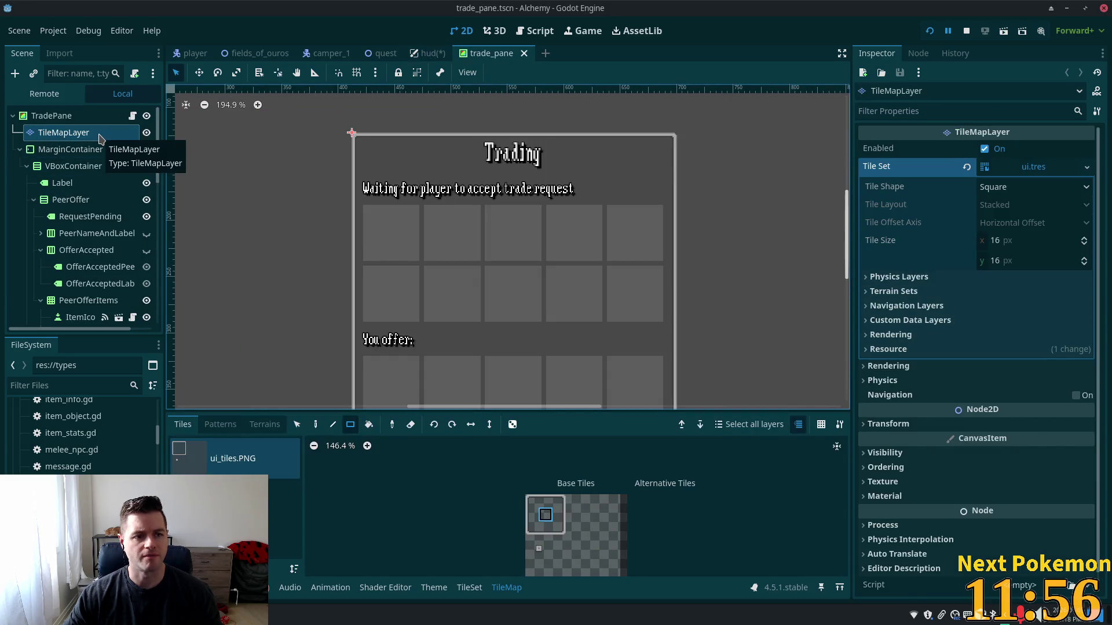
pyautogui.scroll(-6, 99, 162)
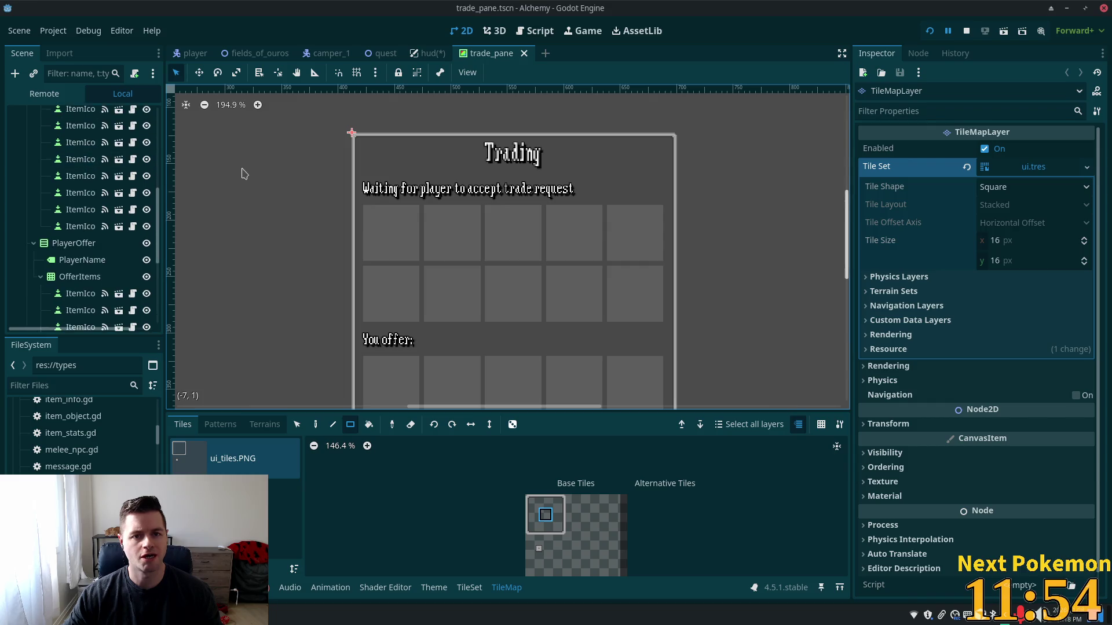
pyautogui.click(429, 53)
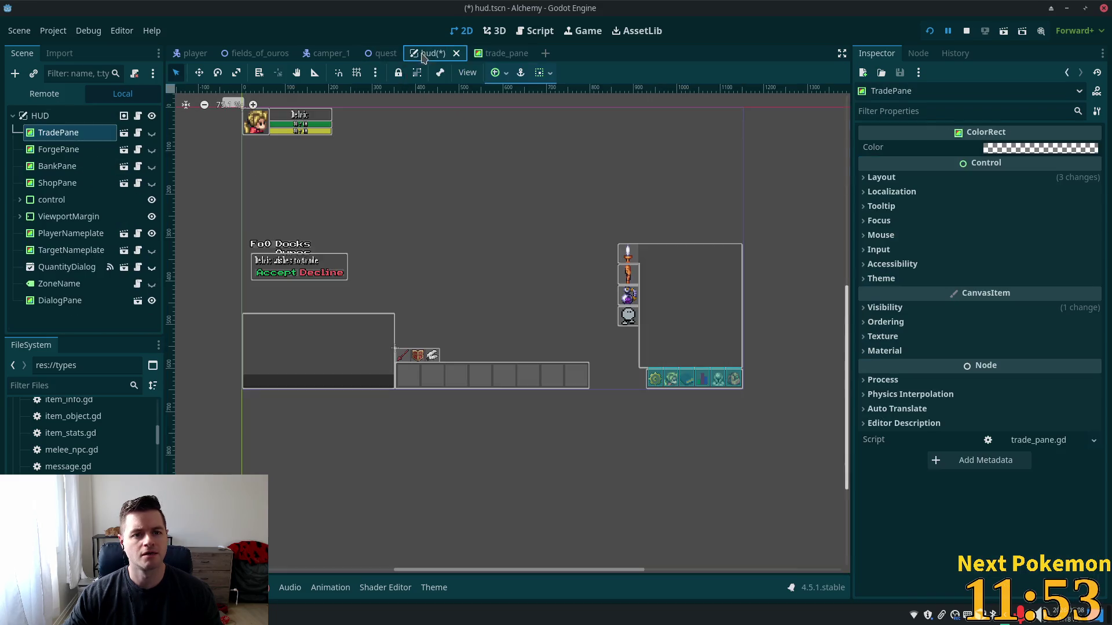
pyautogui.click(40, 302)
pyautogui.click(138, 300)
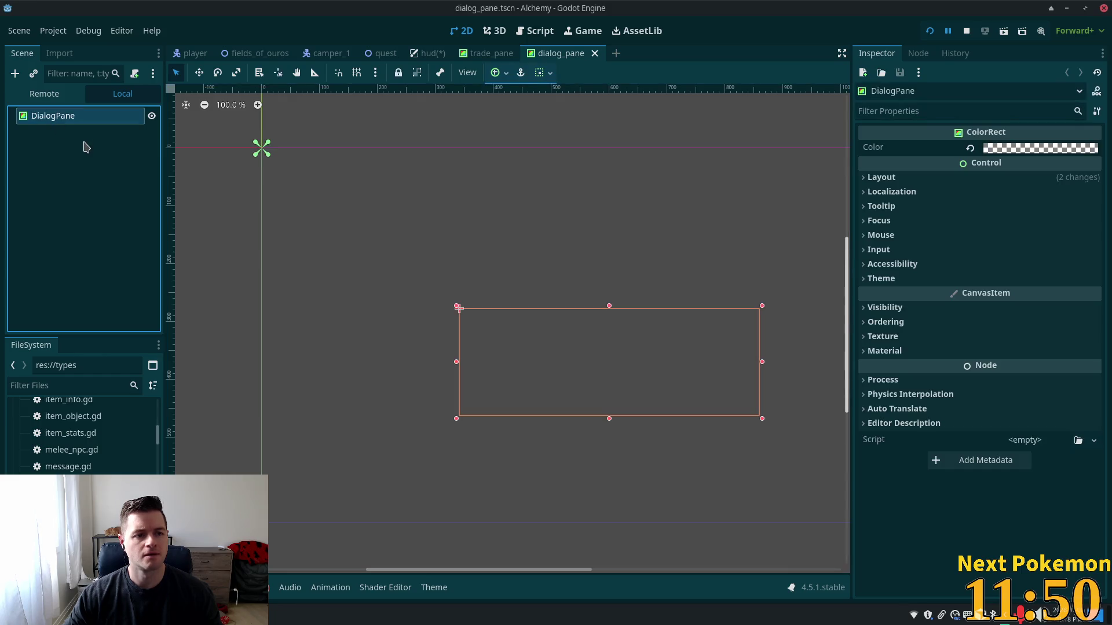
# Add a TileMapLayer child under the DialogPane root, then reselect DialogPane
pyautogui.hotkey('ctrl', 'a')
pyautogui.write('ti')
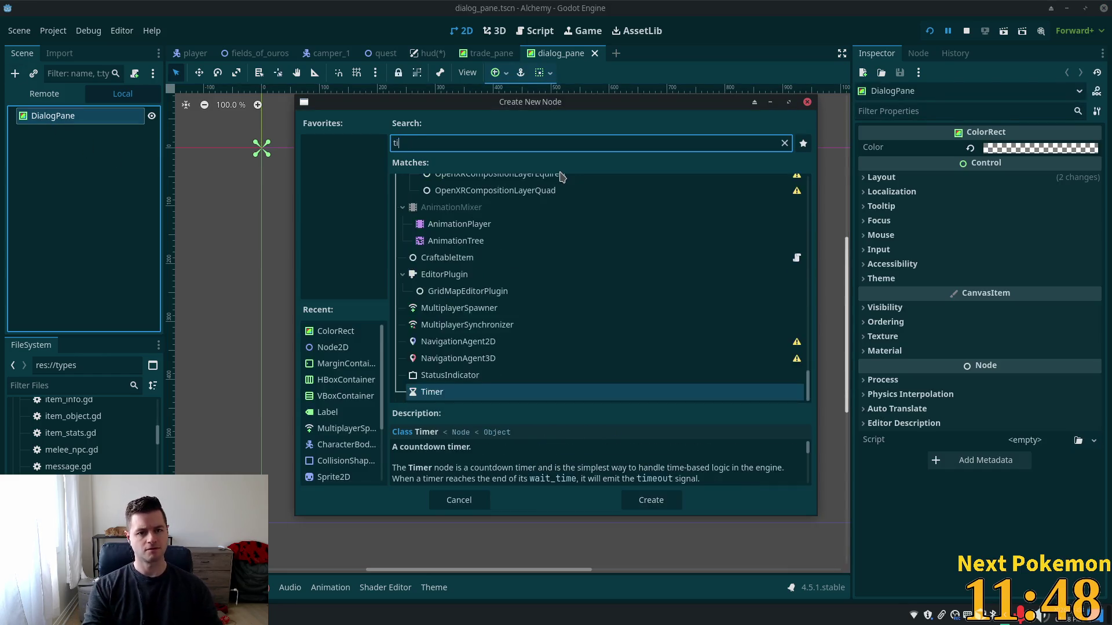
pyautogui.write('lema')
pyautogui.press('Down')
pyautogui.press('Return')
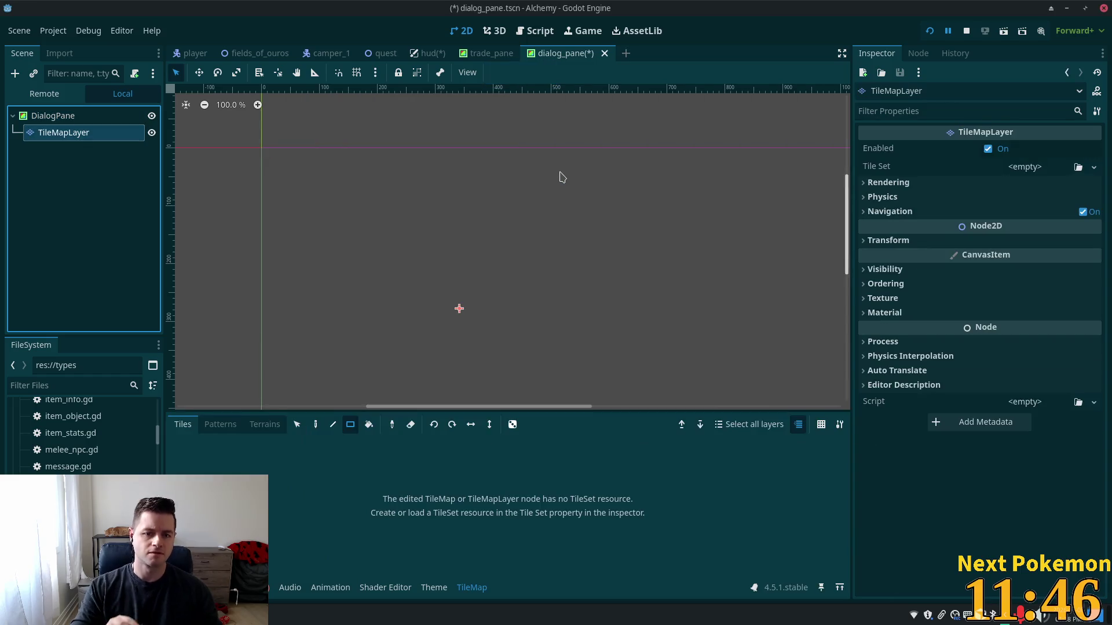
pyautogui.scroll(-9, 550, 186)
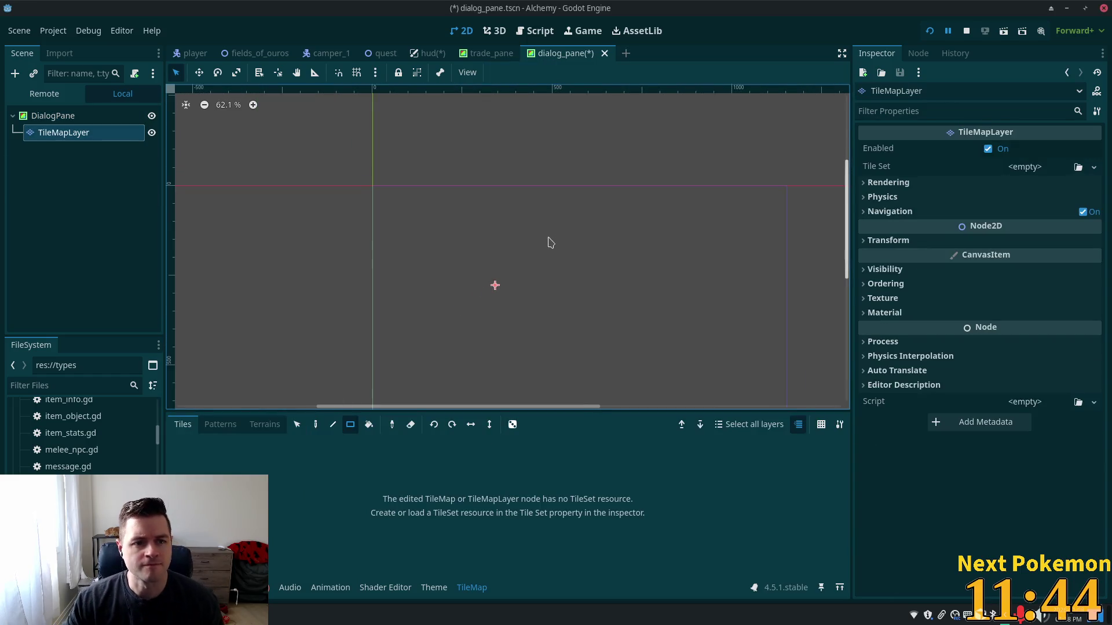
pyautogui.click(52, 115)
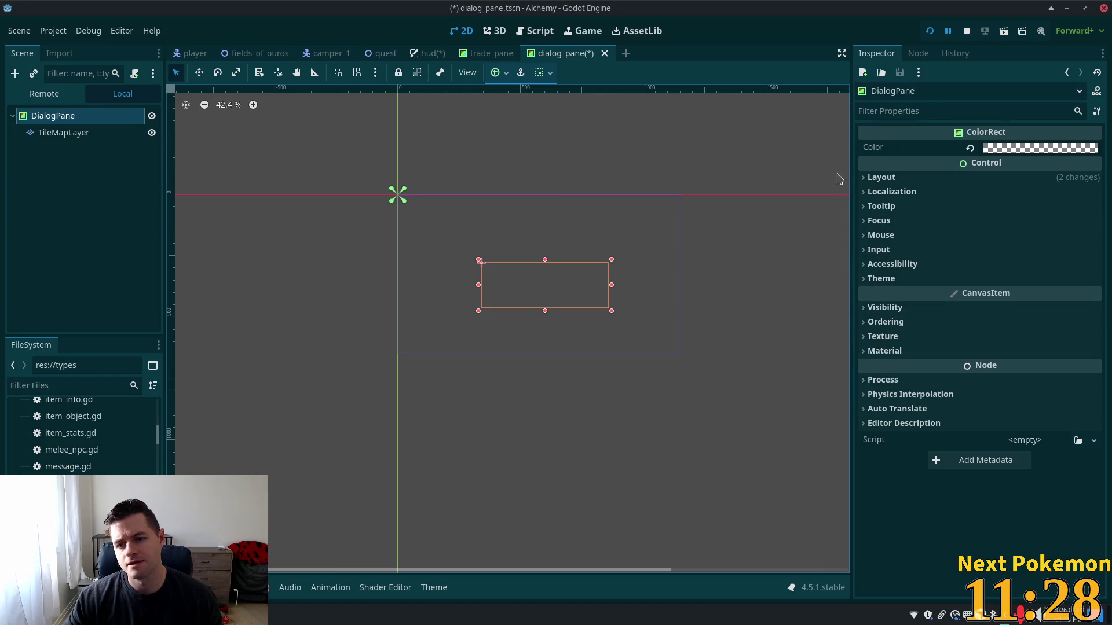
# Apply the VCenter Wide anchors preset to DialogPane from Layout in the Inspector
pyautogui.click(882, 178)
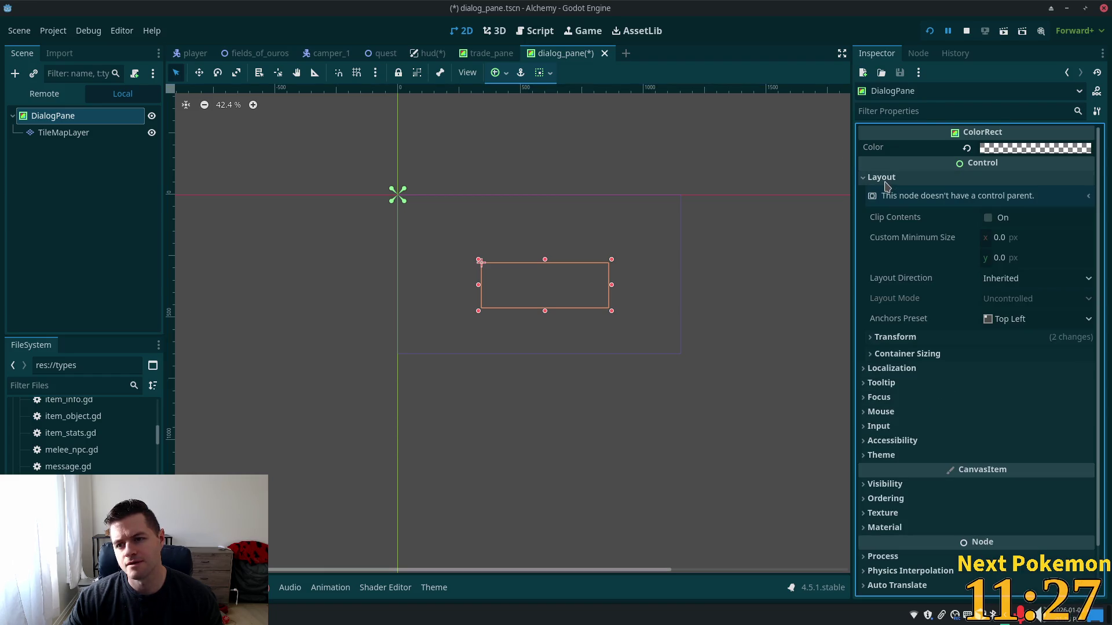
pyautogui.click(874, 338)
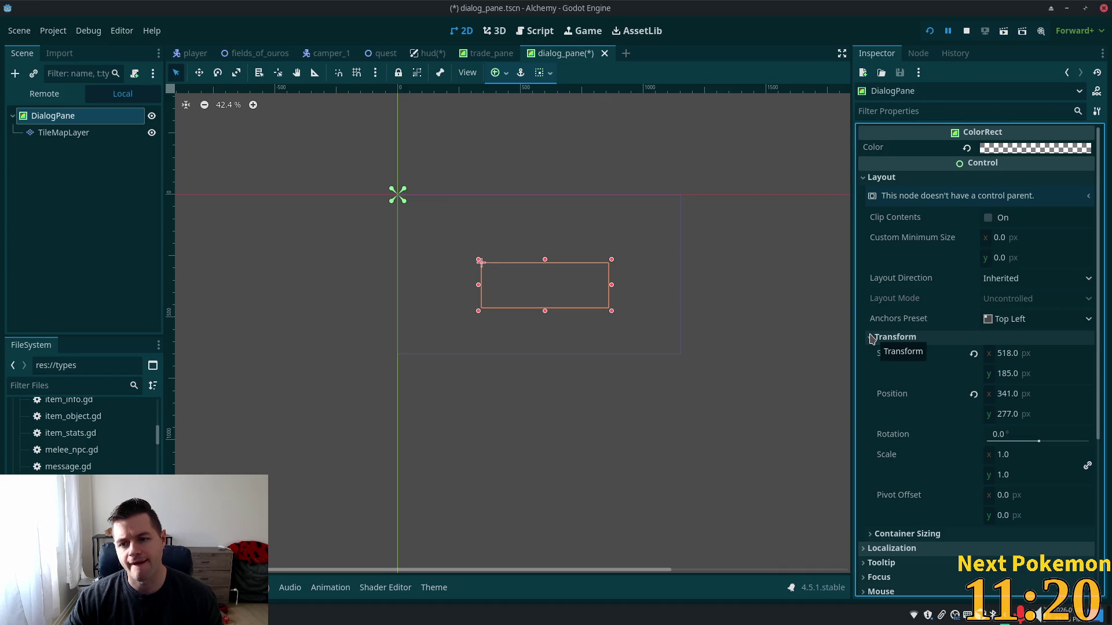
pyautogui.click(1024, 319)
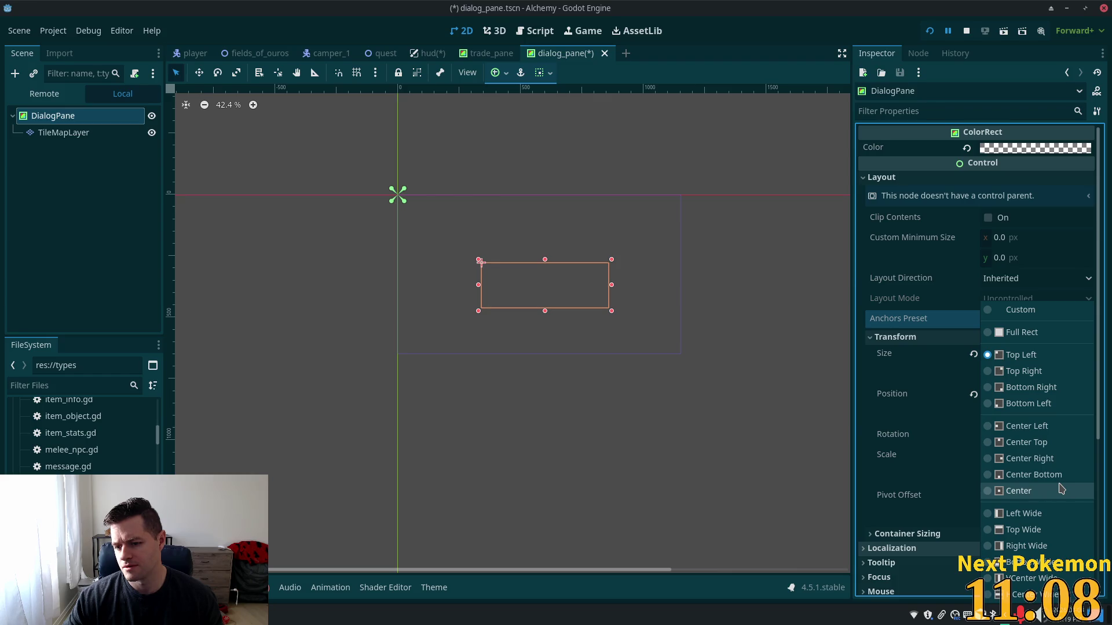
pyautogui.click(1027, 584)
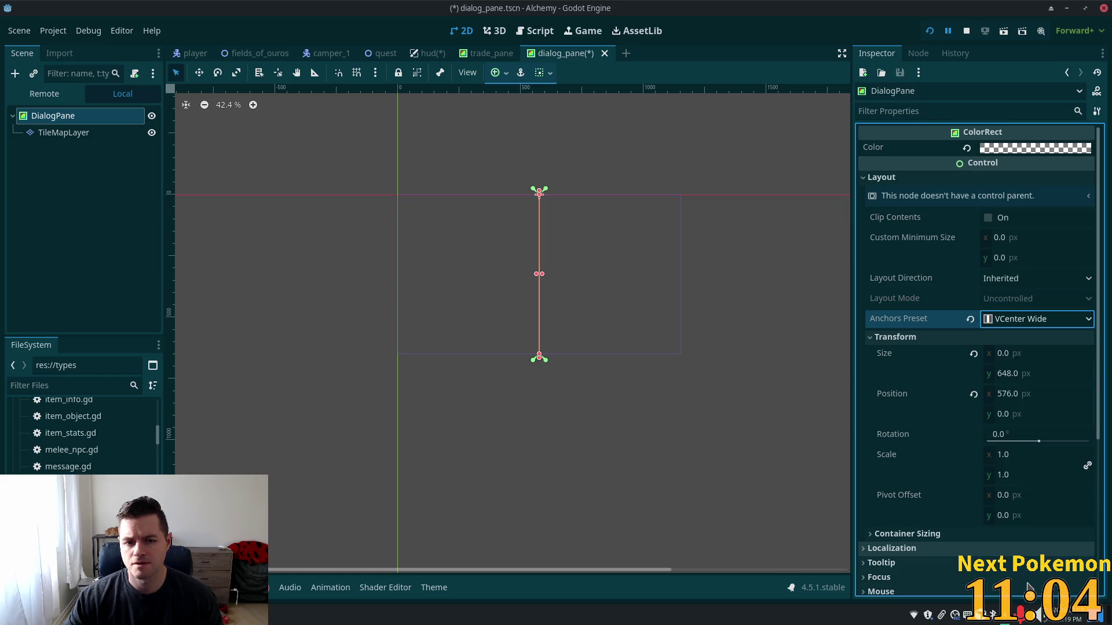